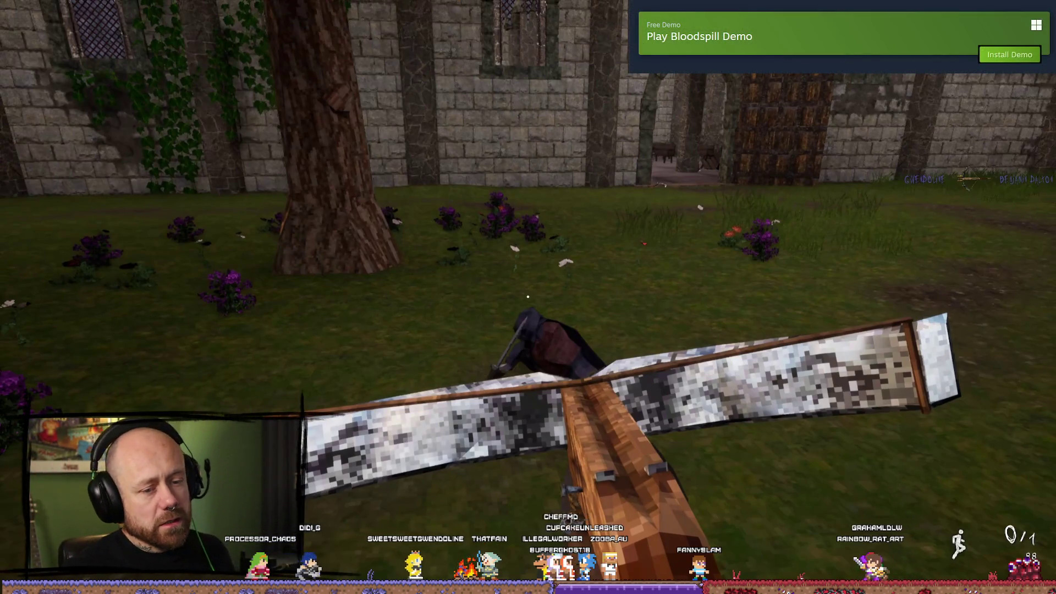
- Leave full-screen playback for the Deliver page and jump back near the trailer's start
click(678, 562)
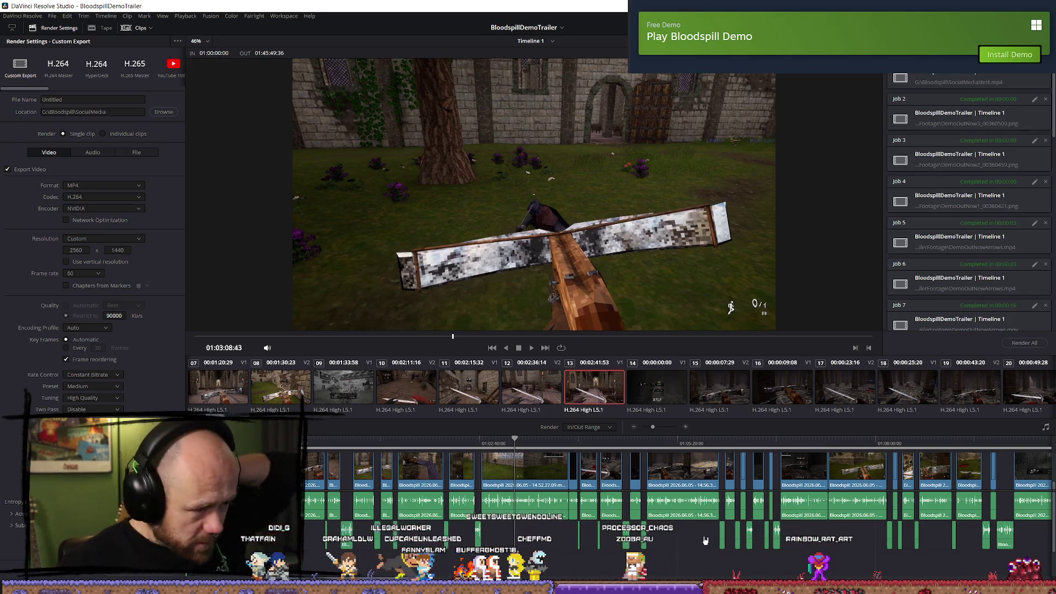
click(300, 449)
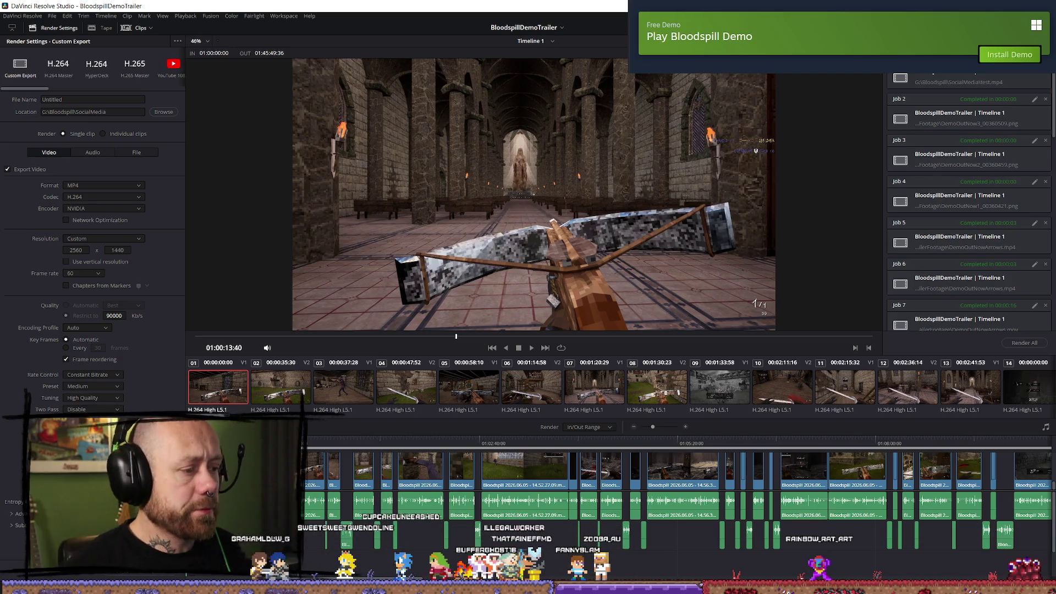
- Play the BloodspillDemoTrailer's opening gameplay clips from near the start, then stop playback
key(ctrl+minus)
key(space)
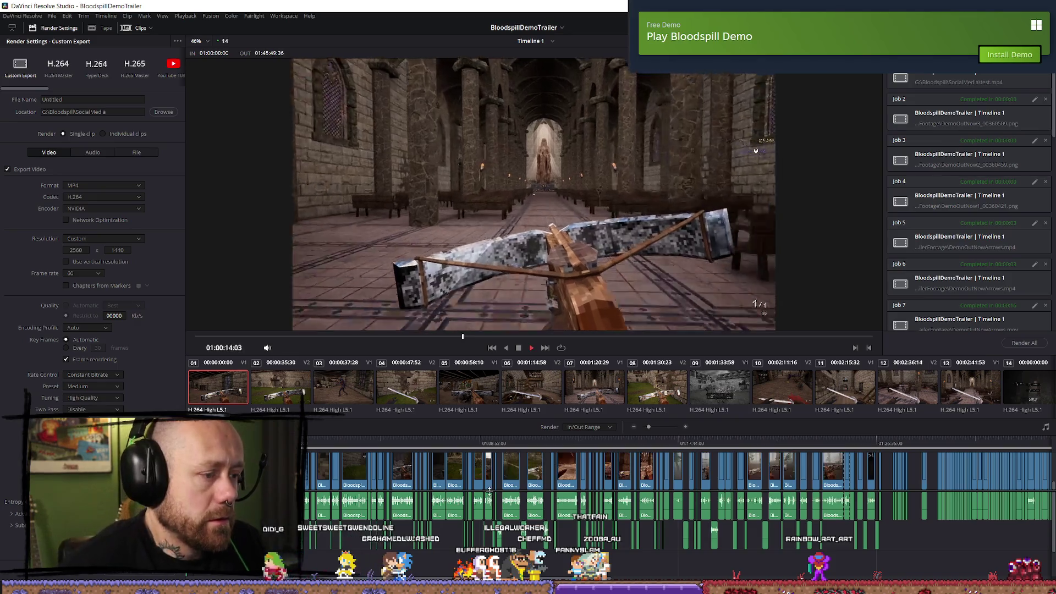
key(ctrl+equal)
key(ctrl+equal)
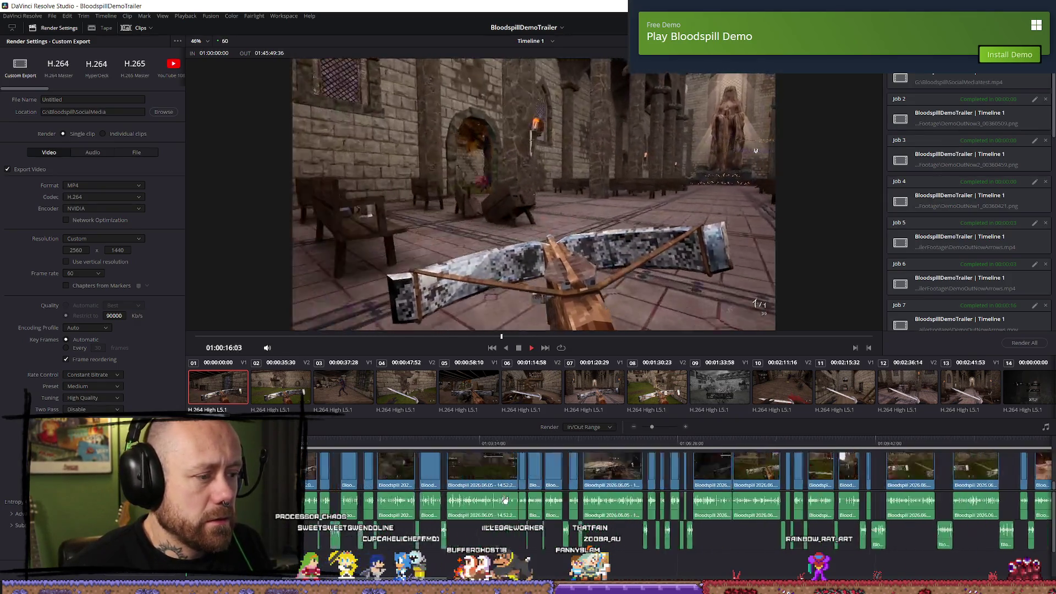
key(ctrl+z)
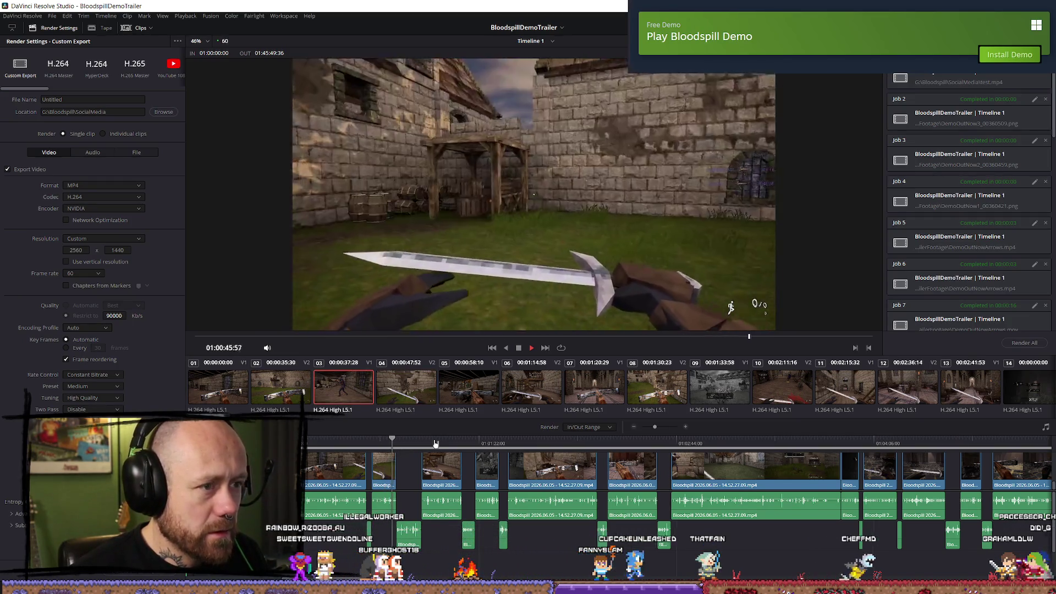
key(space)
scroll(495, 446, up, 2)
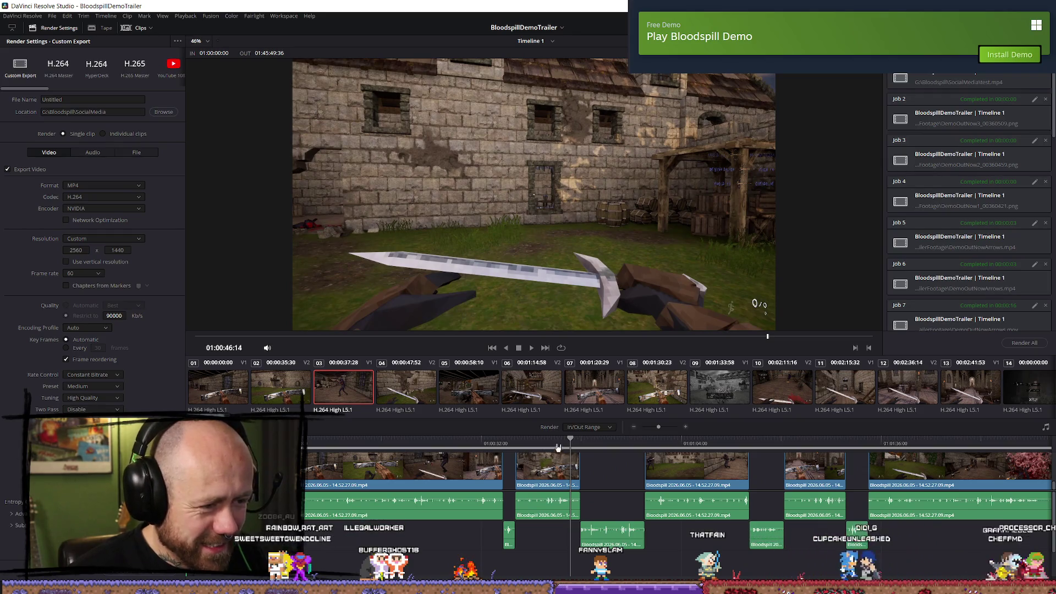
- Replay the sword shot around 01:00:45 several times from its first frame
click(556, 444)
key(space)
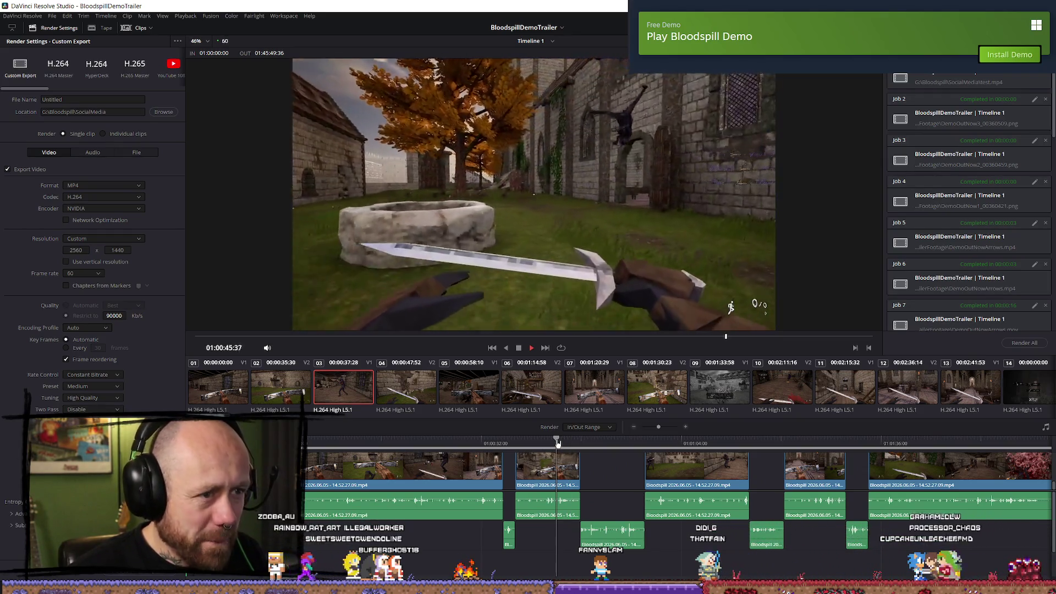
key(space)
scroll(652, 476, up, 2)
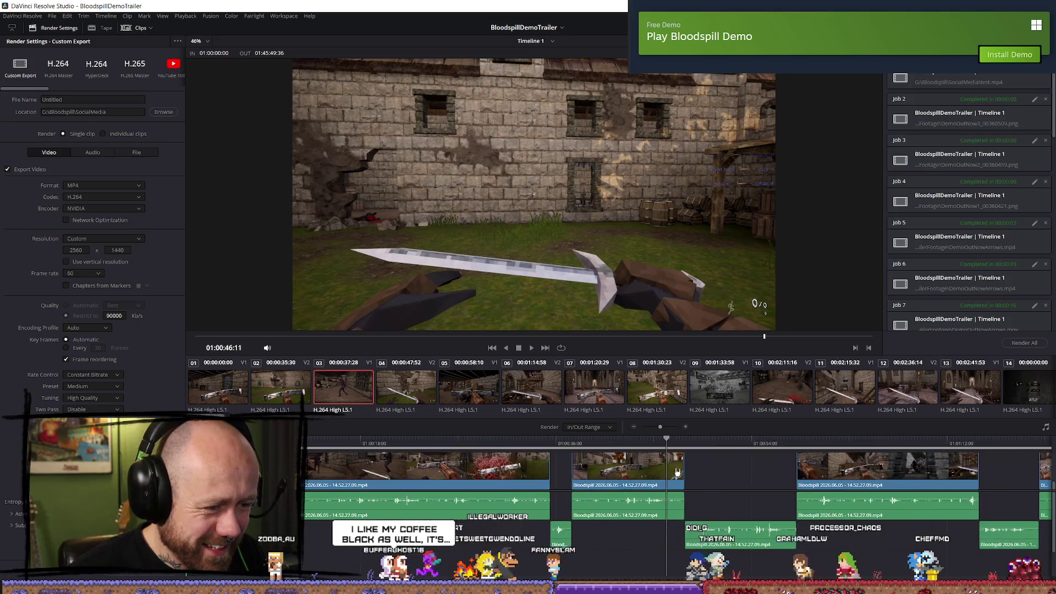
click(634, 446)
key(space)
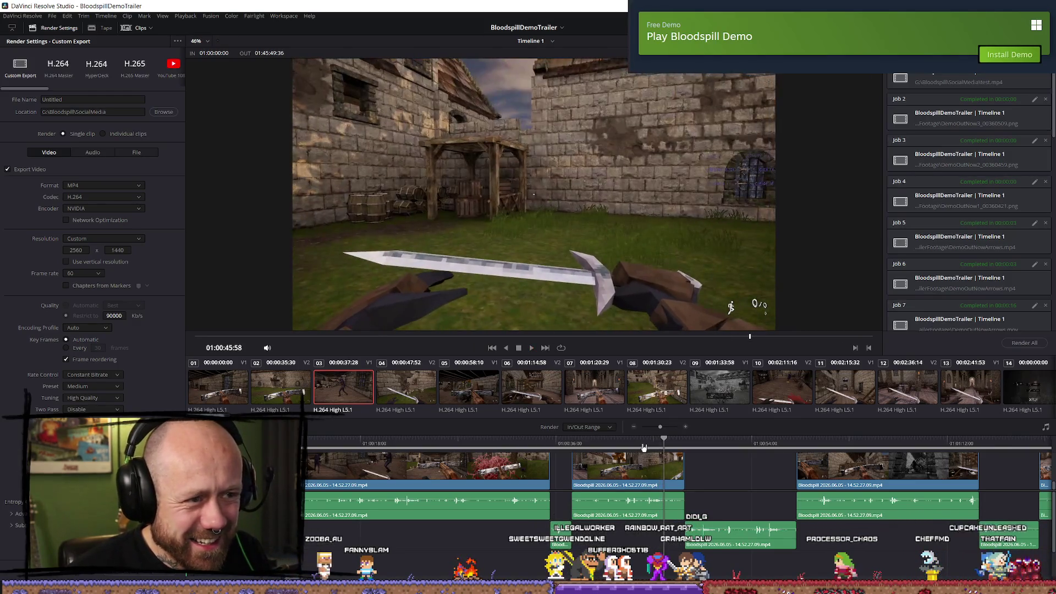
click(646, 446)
key(space)
click(647, 446)
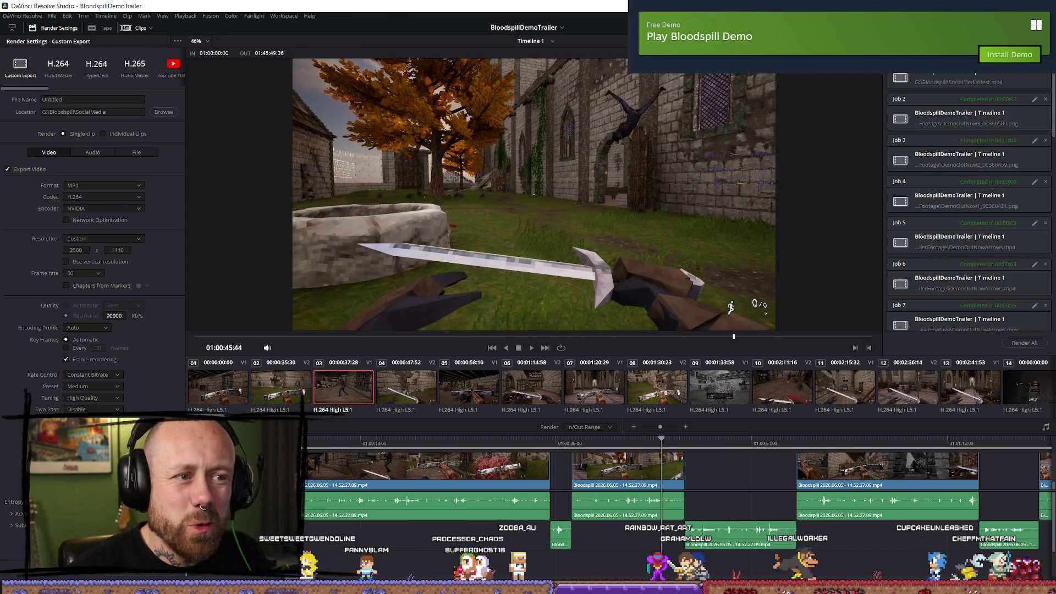
- Select the sword clip with its audio, then jump to the foggy forest crossbow shot near 01:17:31
click(647, 468)
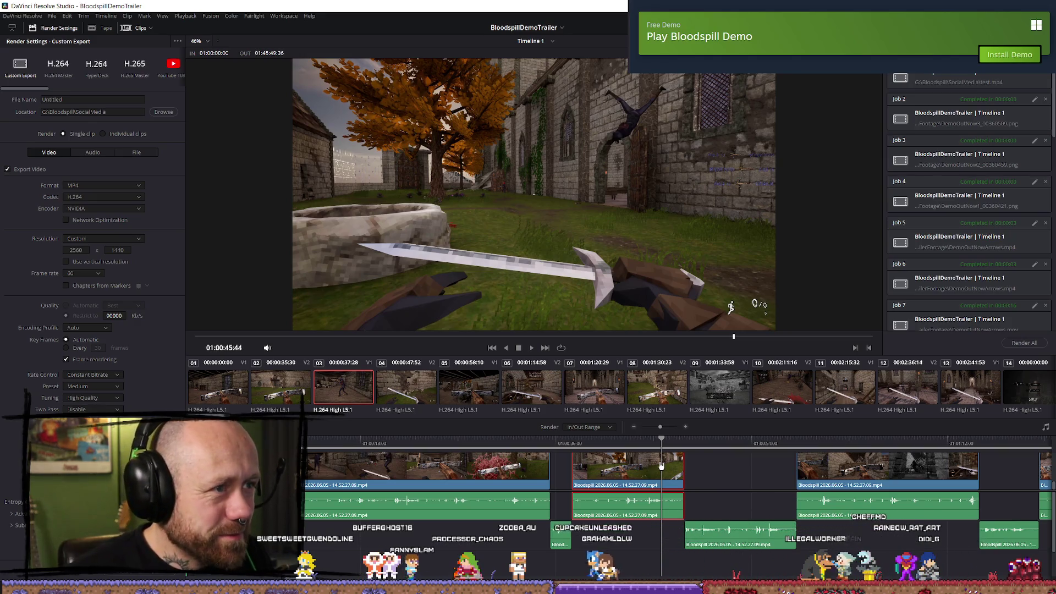
scroll(662, 466, down, 8)
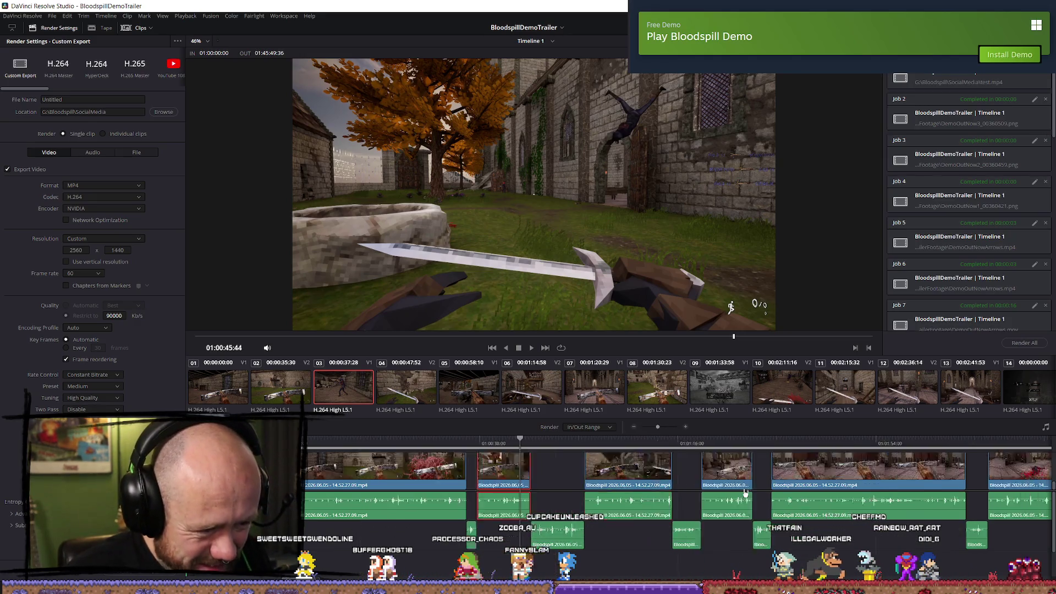
scroll(742, 492, down, 5)
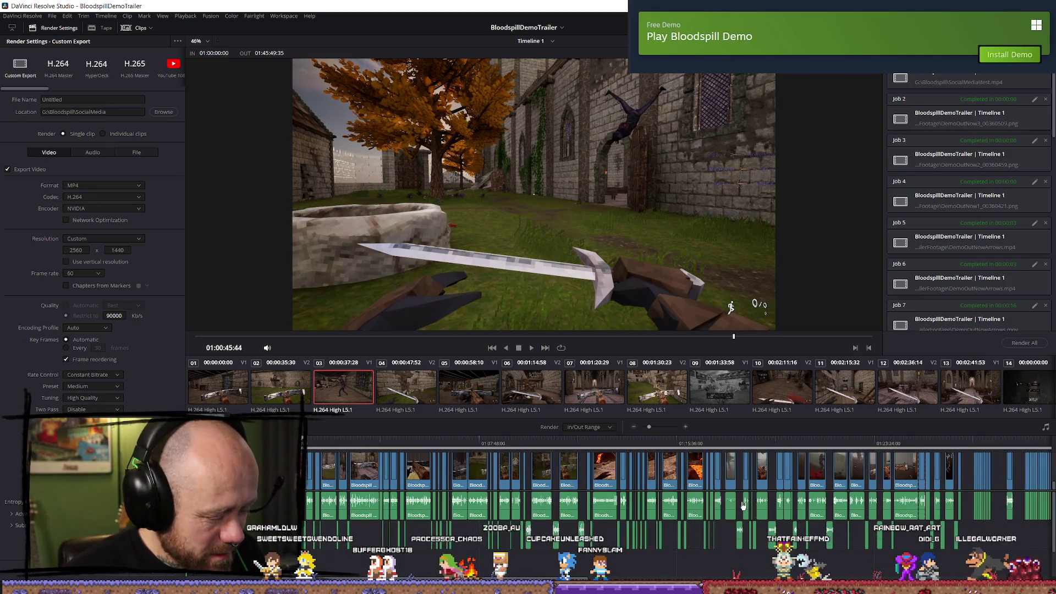
click(727, 445)
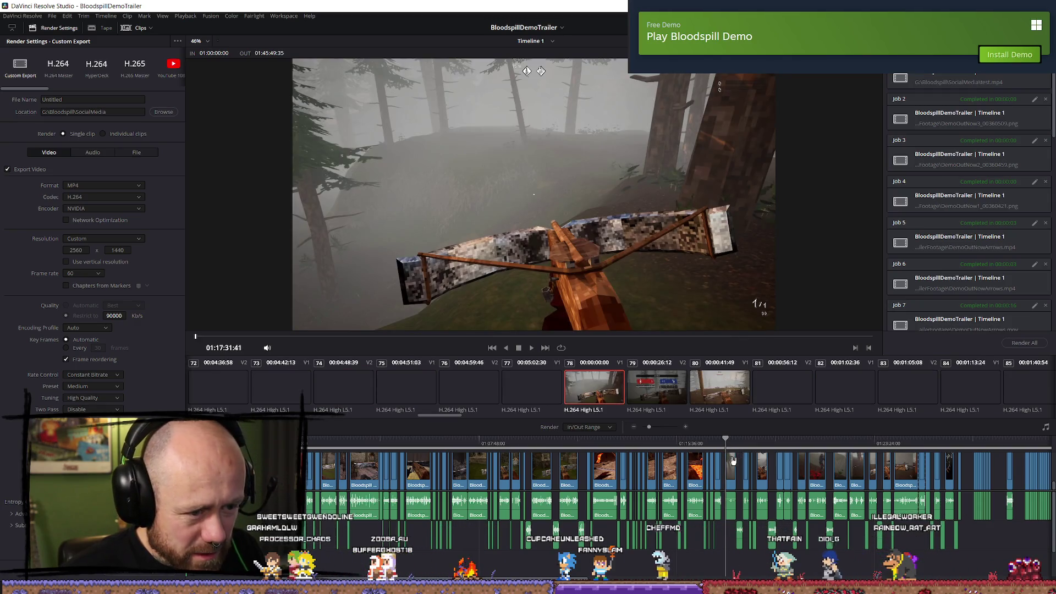
- On the Edit page, box-select a block of trailer clips and park the devlog playhead at 01:15:07
key(shift+4)
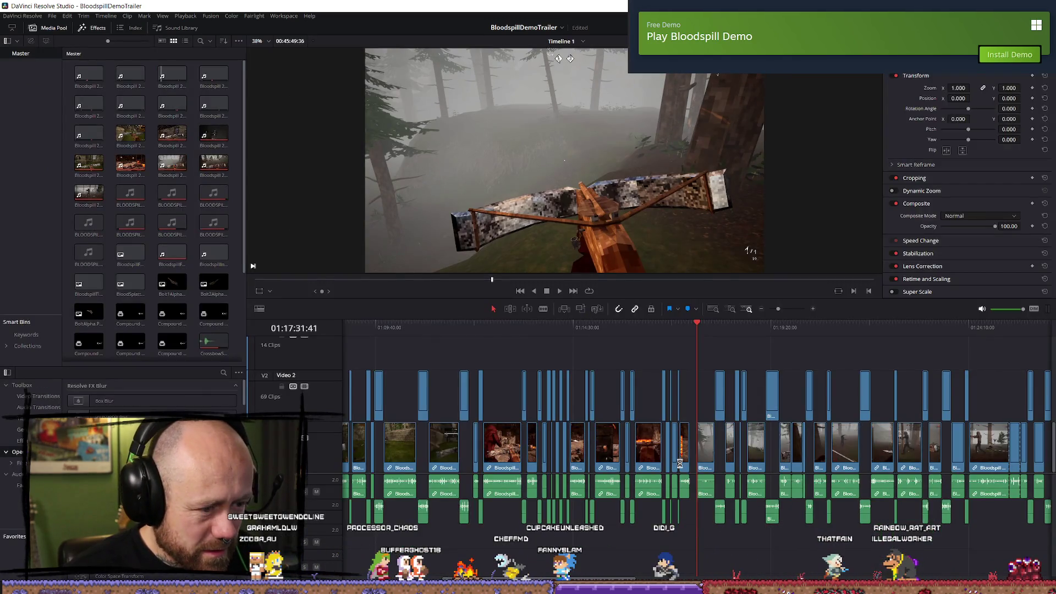
scroll(748, 460, down, 5)
scroll(749, 460, up, 5)
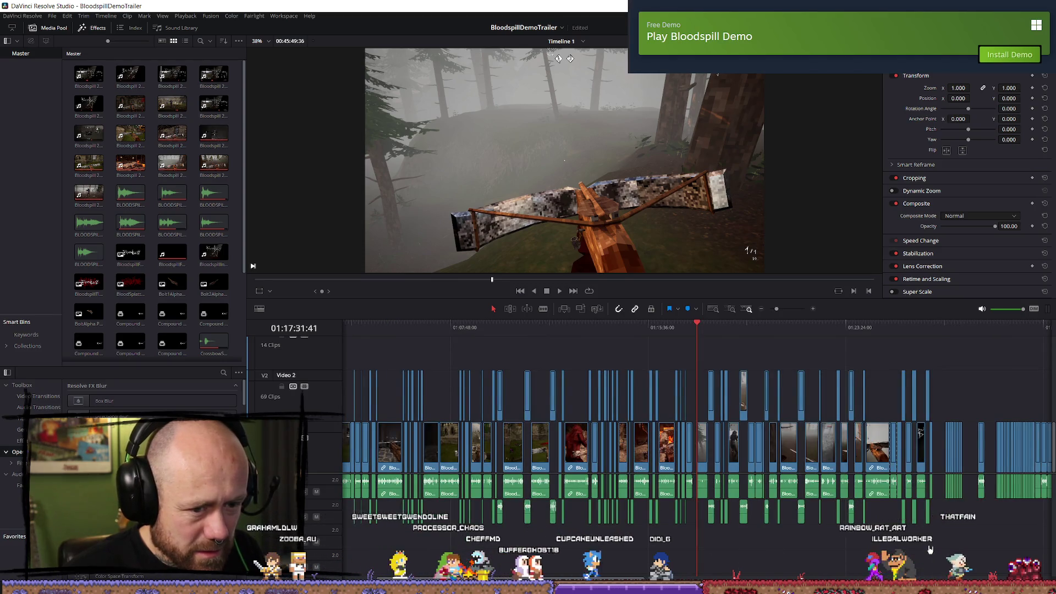
mouse_move(941, 563)
mouse_down()
mouse_move(824, 498)
mouse_move(671, 370)
mouse_move(330, 360)
mouse_move(330, 370)
mouse_move(330, 349)
mouse_up()
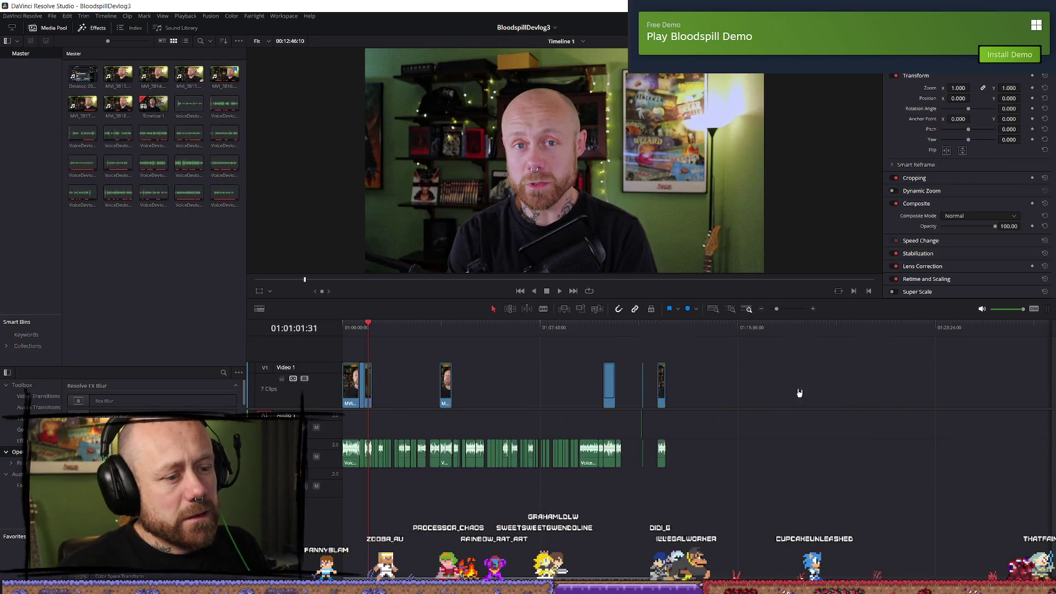
click(726, 334)
- Paste the copied trailer clips at 01:15:07 and play the pasted footage to check it
key(ctrl+v)
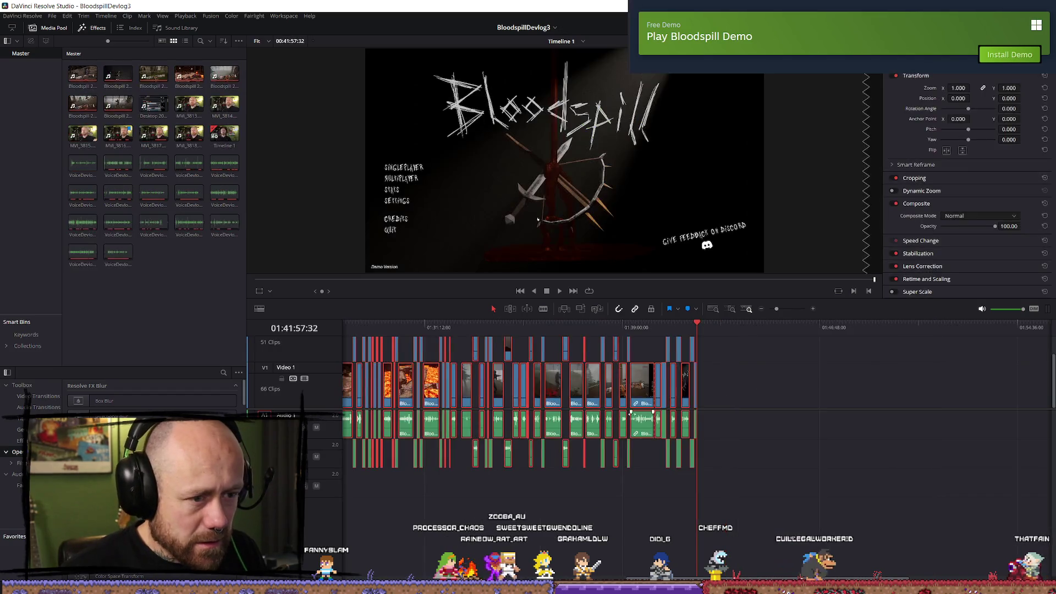
click(388, 335)
key(space)
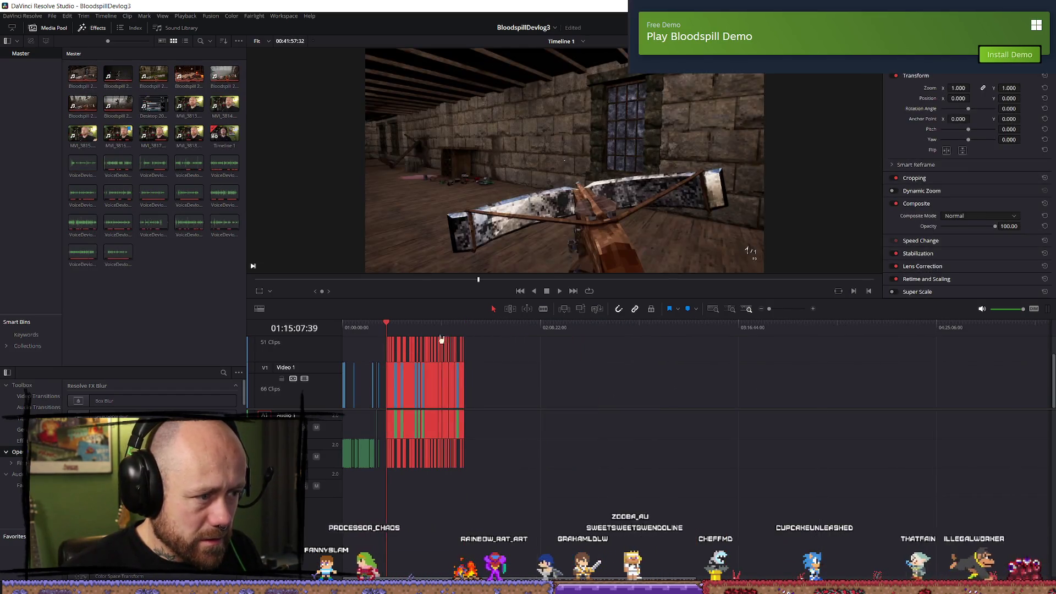
scroll(696, 363, up, 5)
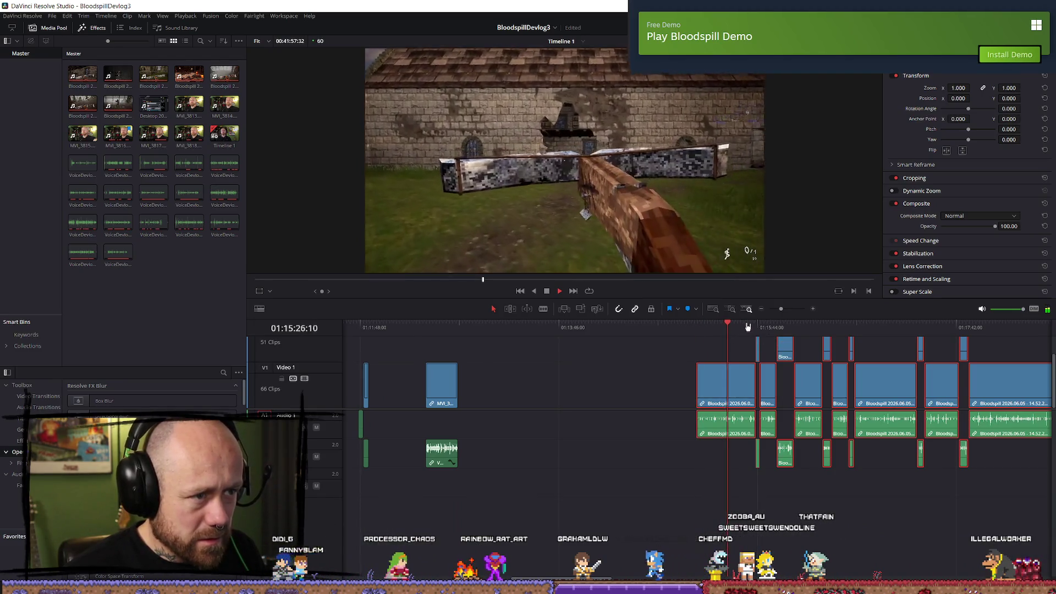
key(space)
key(shift+z)
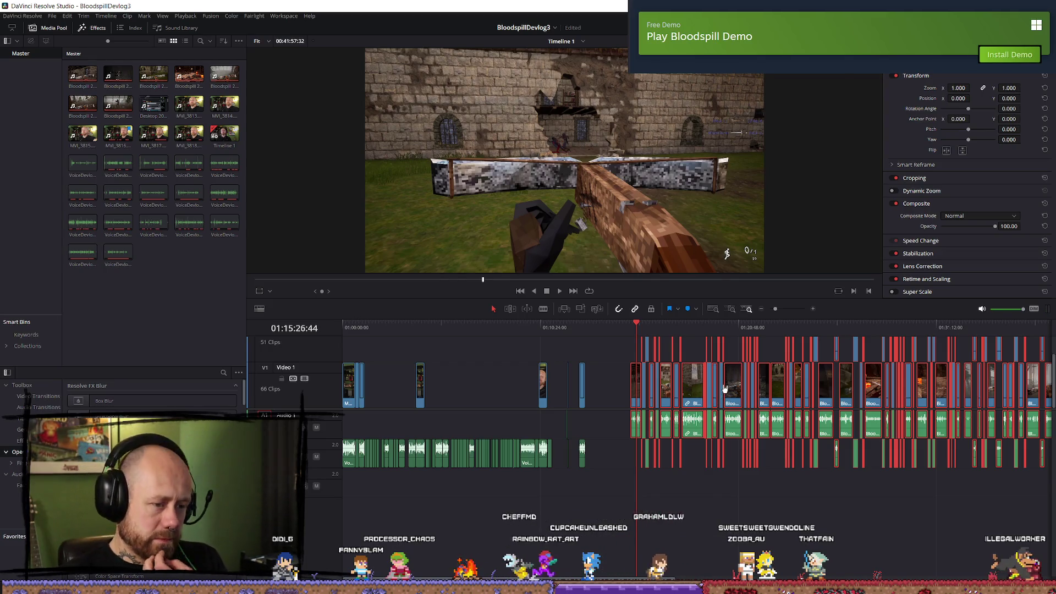
scroll(860, 466, down, 3)
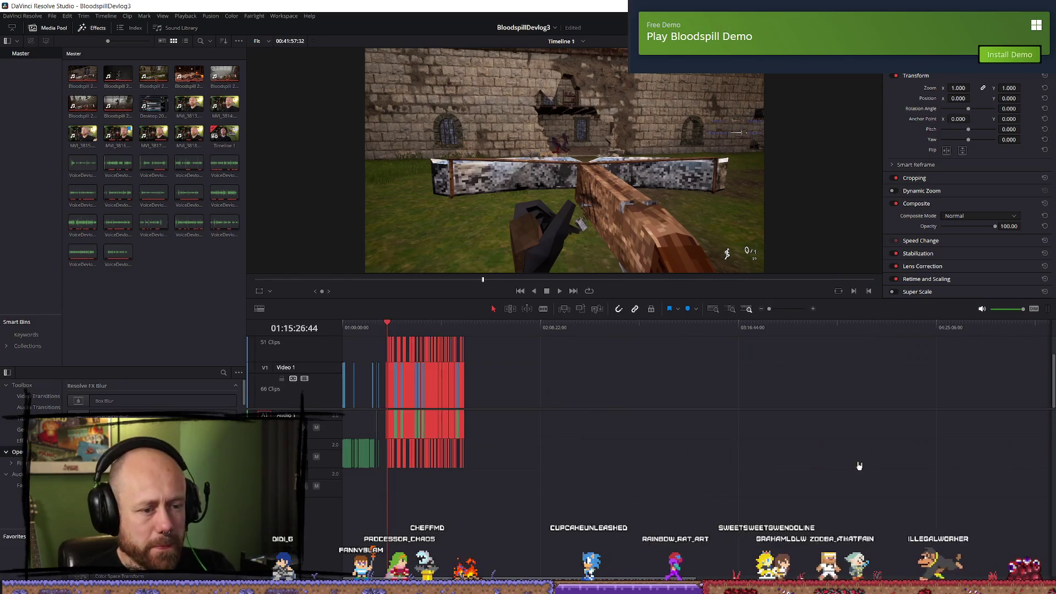
scroll(734, 467, up, 5)
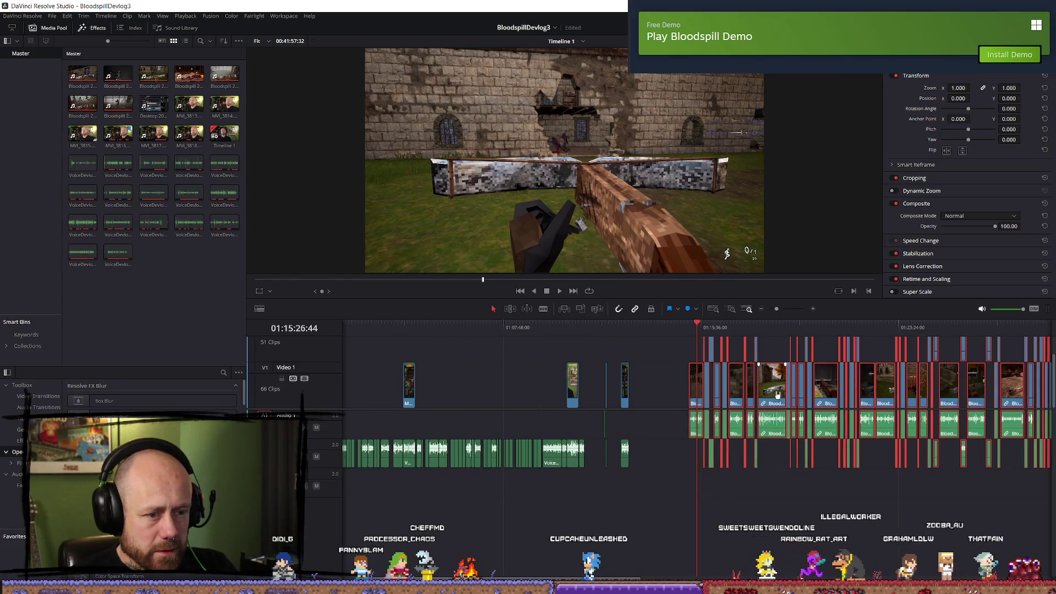
scroll(568, 400, down, 3)
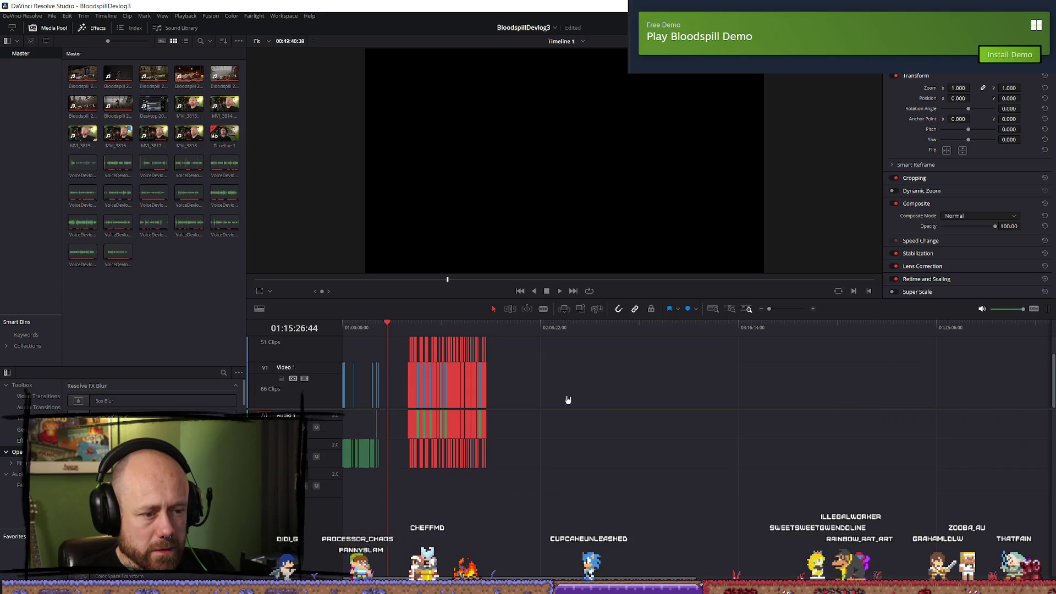
- Box-select the pasted clip block at the end and drag it later in the edit
click(455, 401)
mouse_move(610, 402)
mouse_down()
mouse_move(452, 460)
mouse_move(585, 488)
mouse_move(429, 377)
mouse_move(402, 333)
mouse_up()
scroll(736, 440, up, 5)
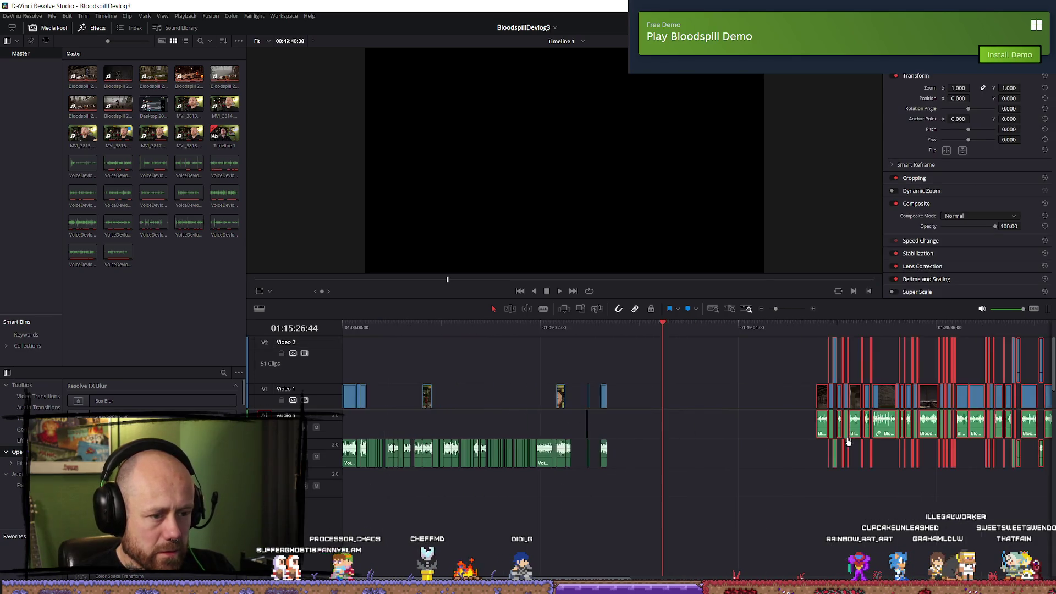
mouse_move(822, 436)
mouse_down()
mouse_move(1037, 423)
mouse_move(872, 426)
mouse_up()
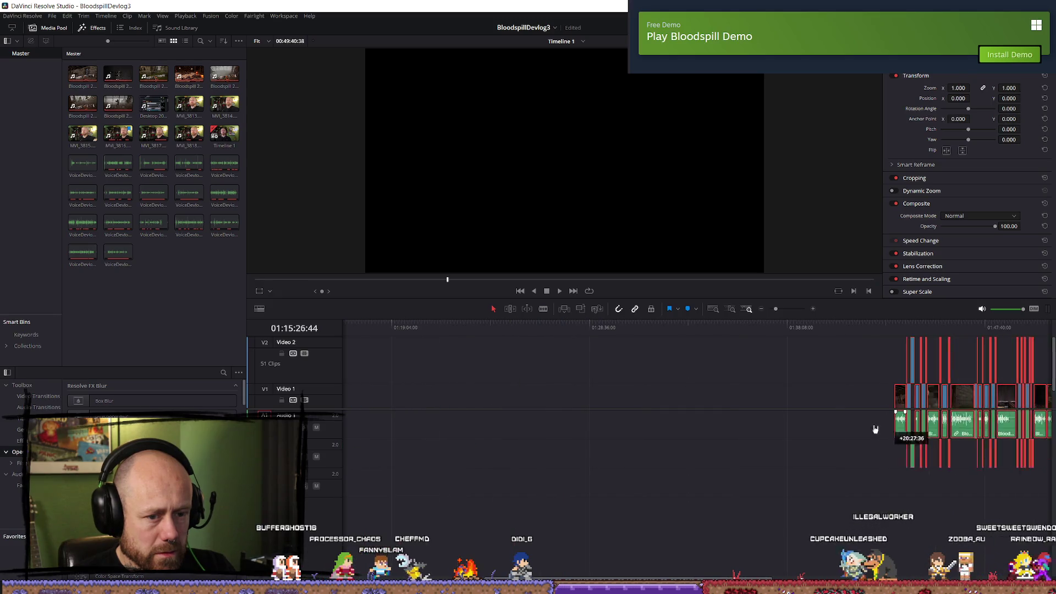
scroll(660, 430, down, 5)
scroll(644, 430, up, 5)
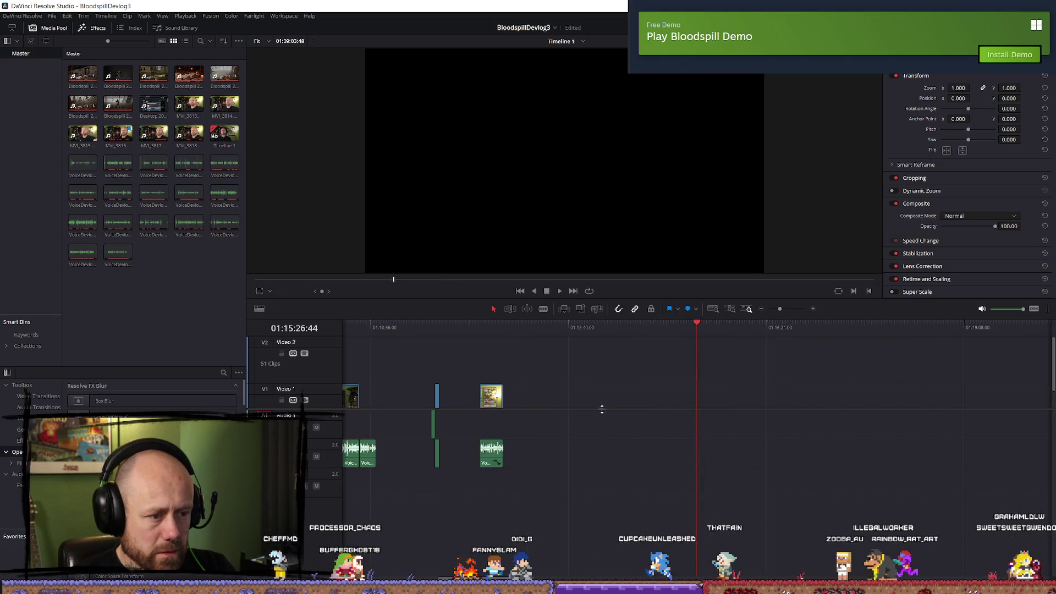
click(504, 329)
key(space)
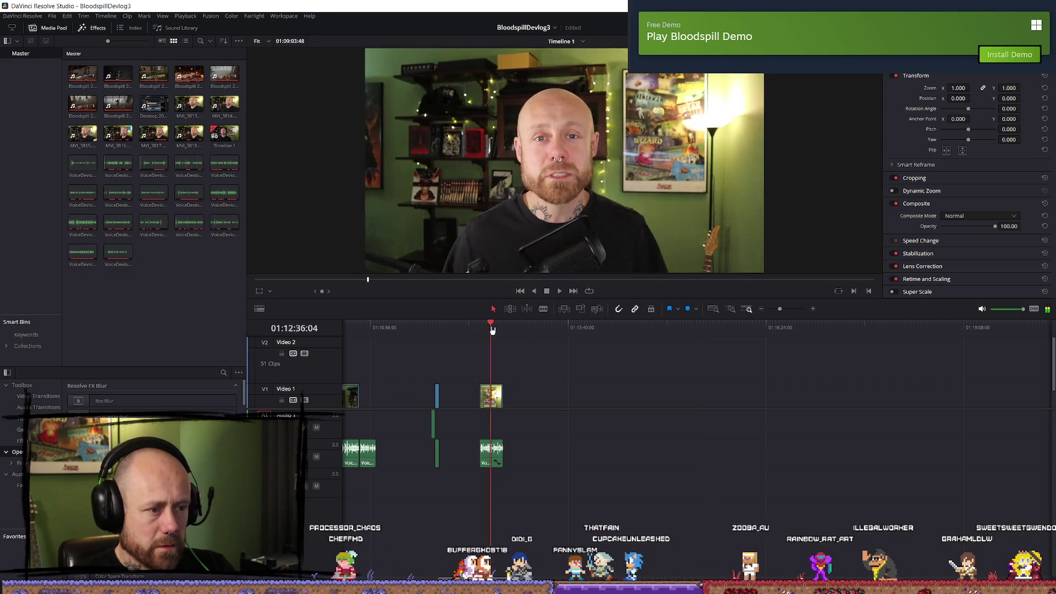
scroll(594, 366, up, 3)
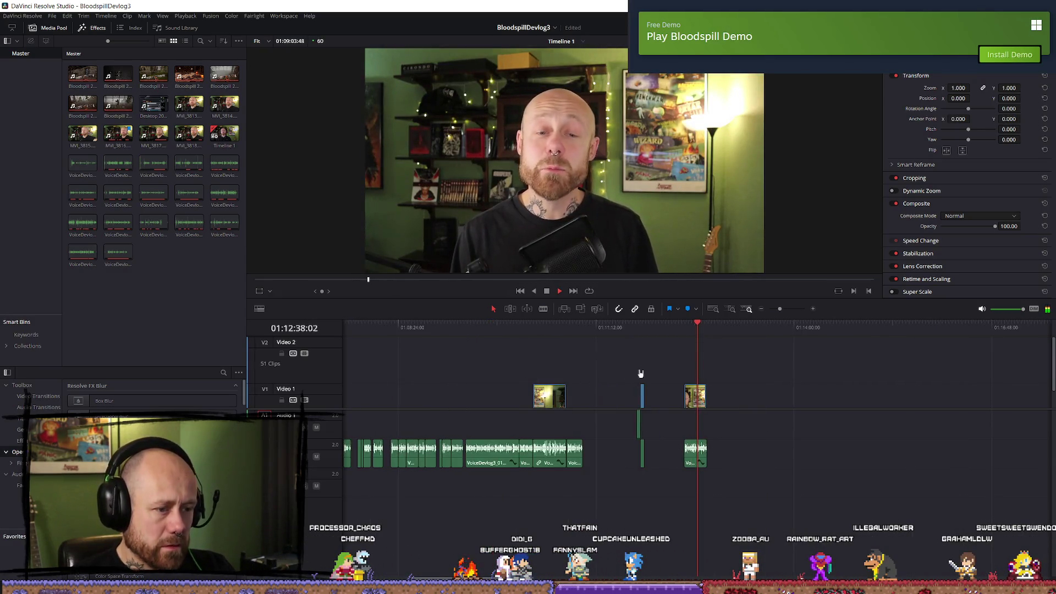
click(586, 327)
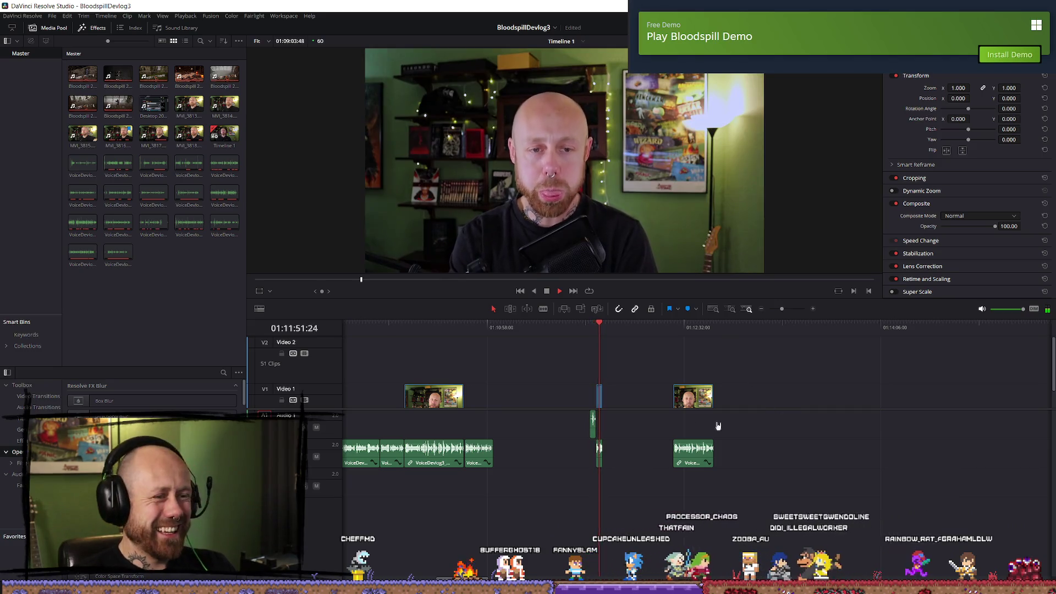
scroll(718, 425, up, 5)
drag(644, 330, 646, 334)
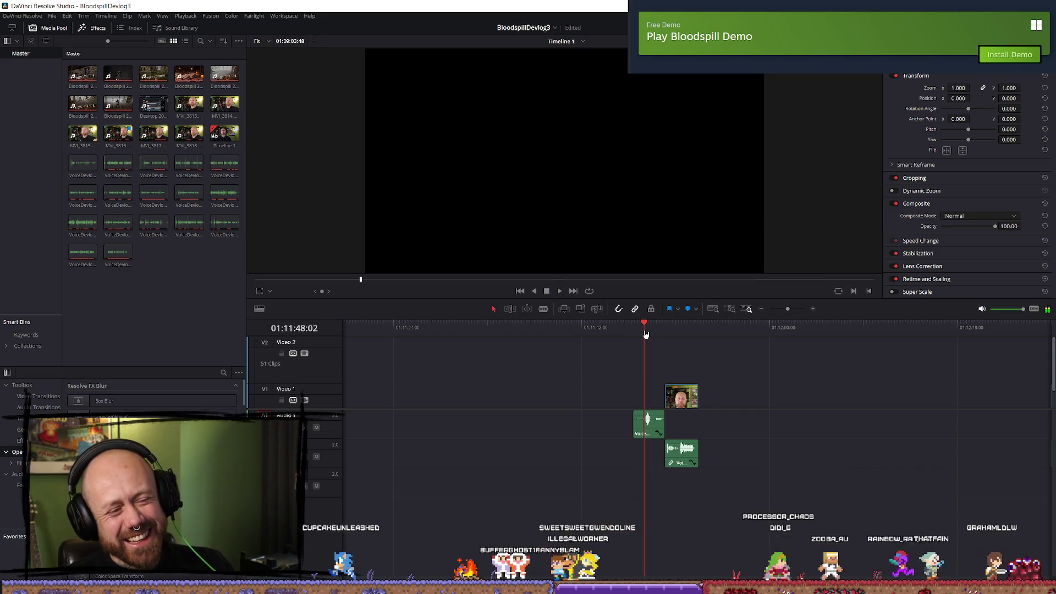
key(space)
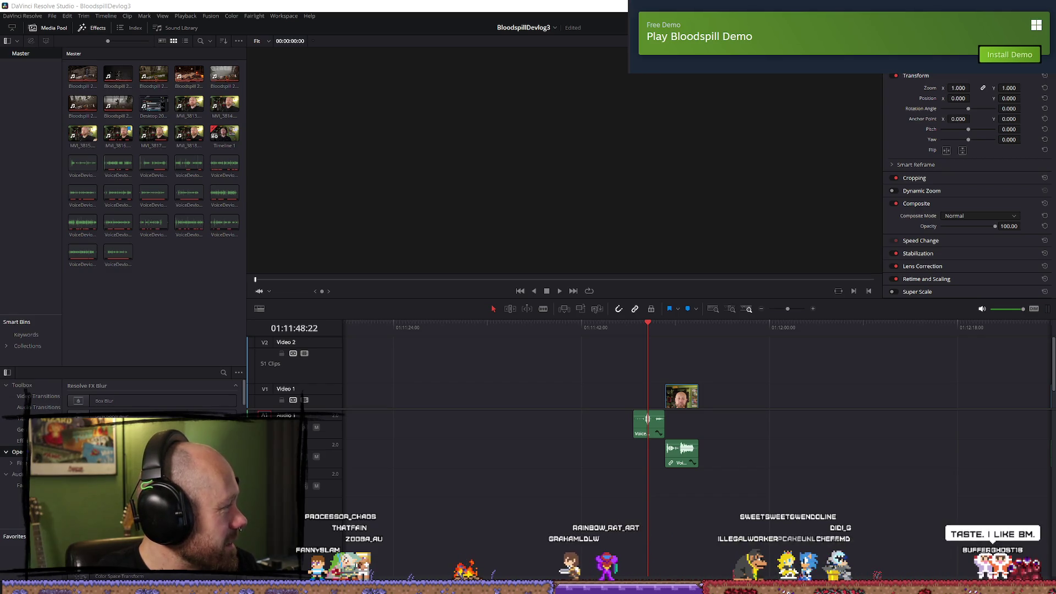
key(alt+Tab)
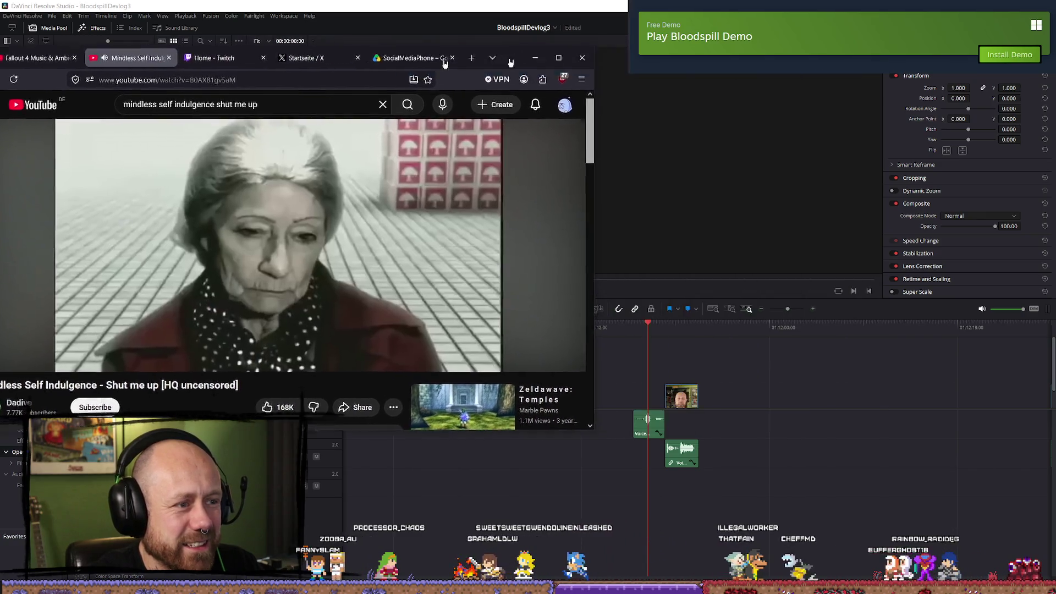
key(alt+Tab)
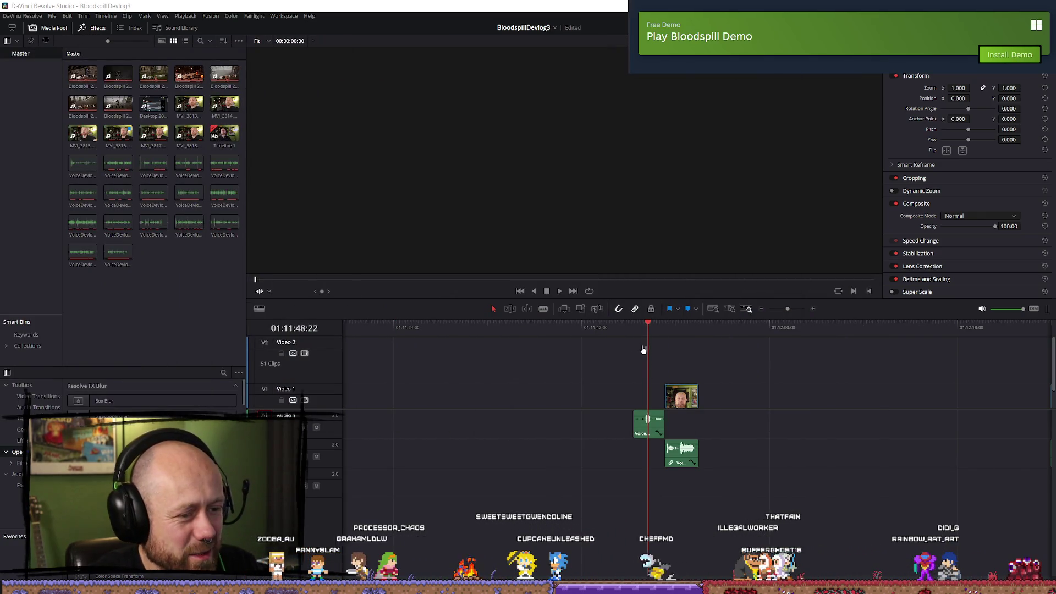
scroll(561, 361, down, 5)
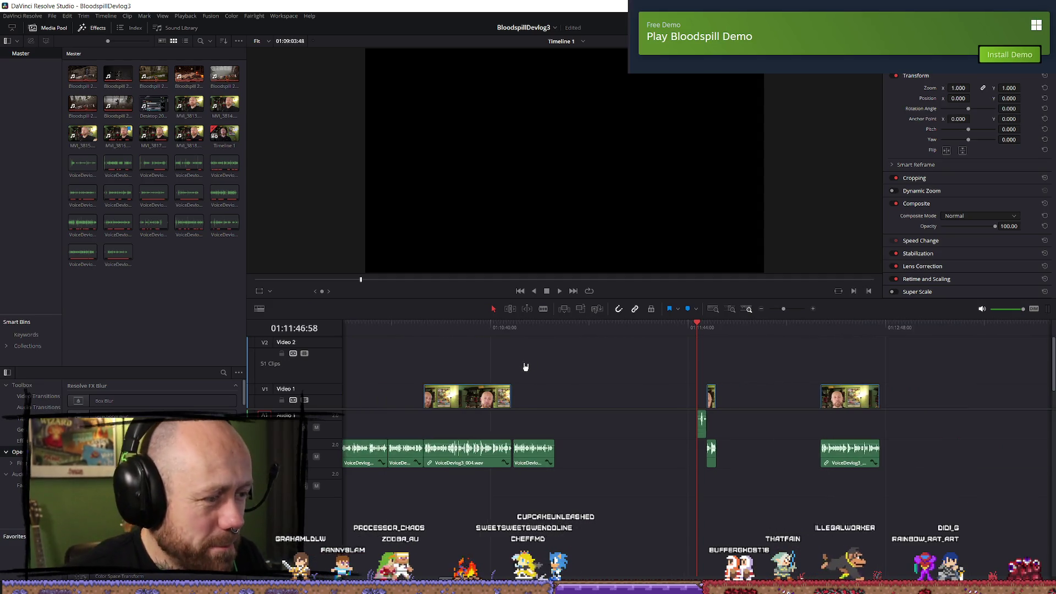
- Park the playhead at 01:01:10, load a VoiceDevlog clip into the viewer, and return to YouTube
scroll(525, 367, down, 3)
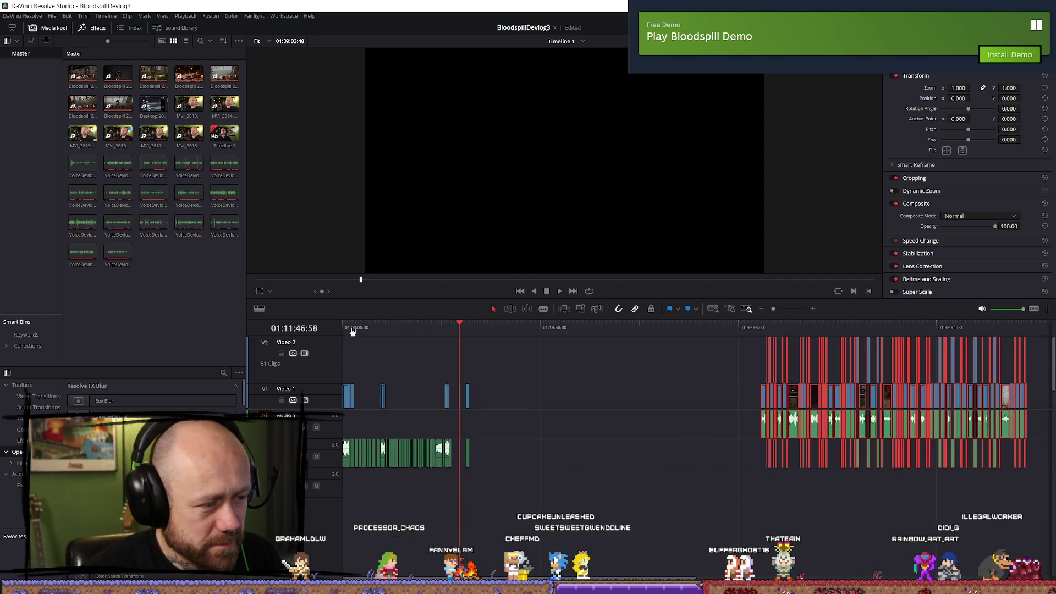
click(352, 329)
scroll(685, 408, up, 5)
click(544, 327)
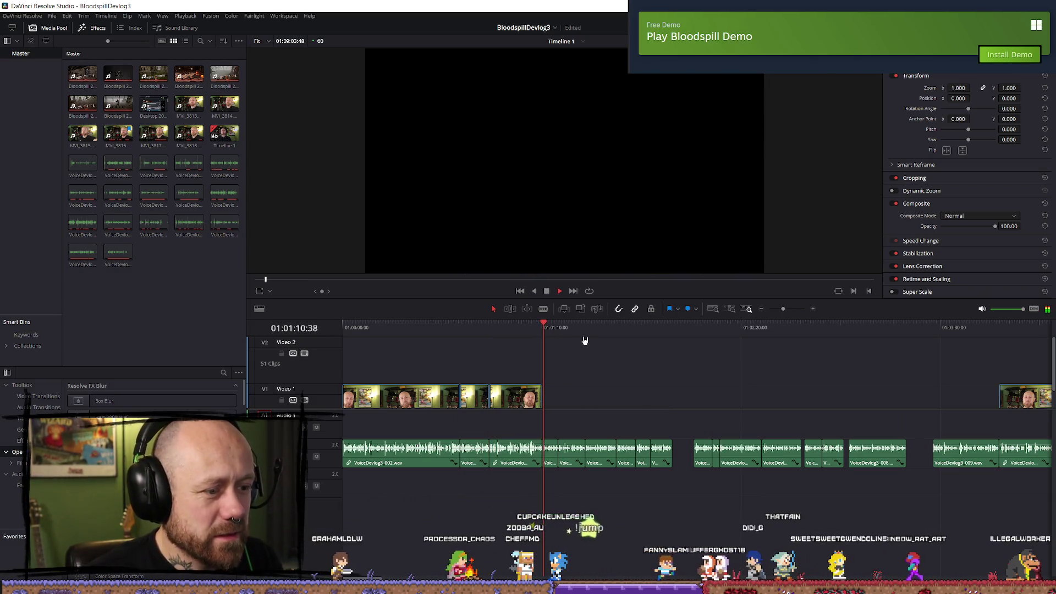
click(89, 174)
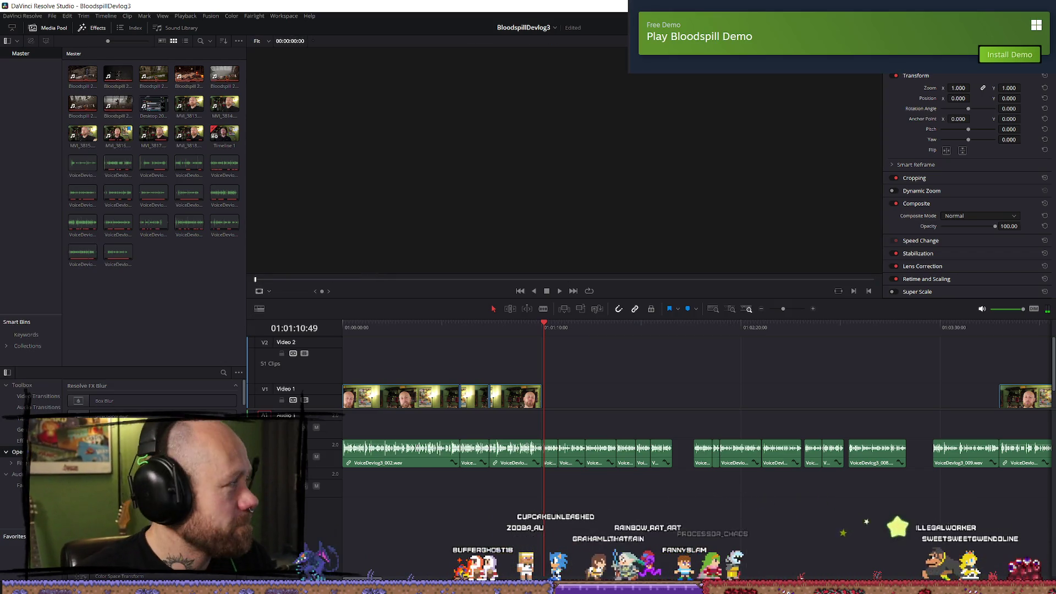
key(alt+Tab)
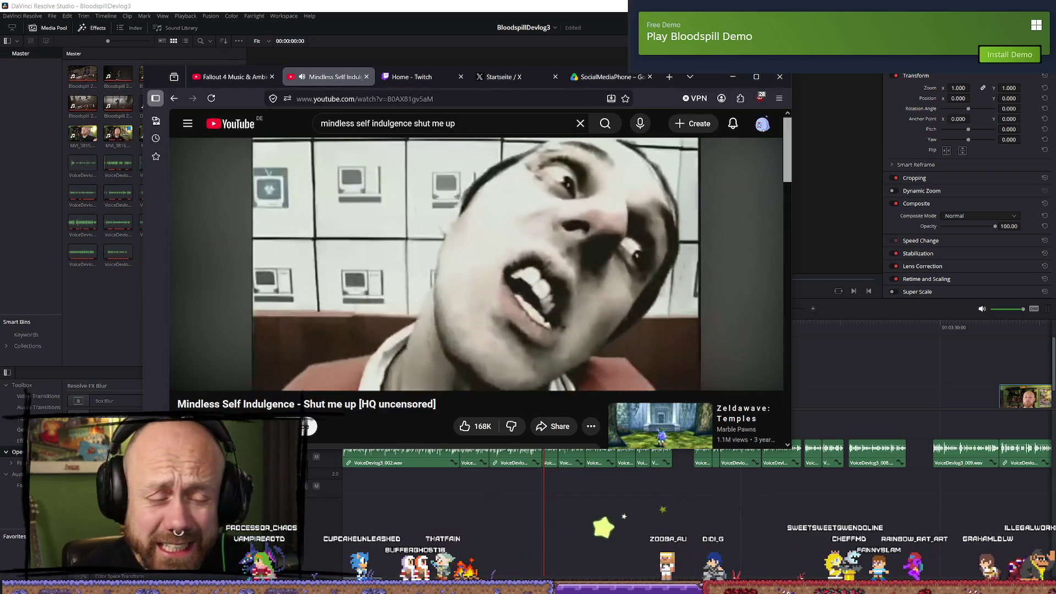
- Drag the YouTube browser window off the devlog timeline and rezoom the timeline
mouse_move(708, 79)
mouse_down()
mouse_move(155, 27)
mouse_move(0, 25)
mouse_up()
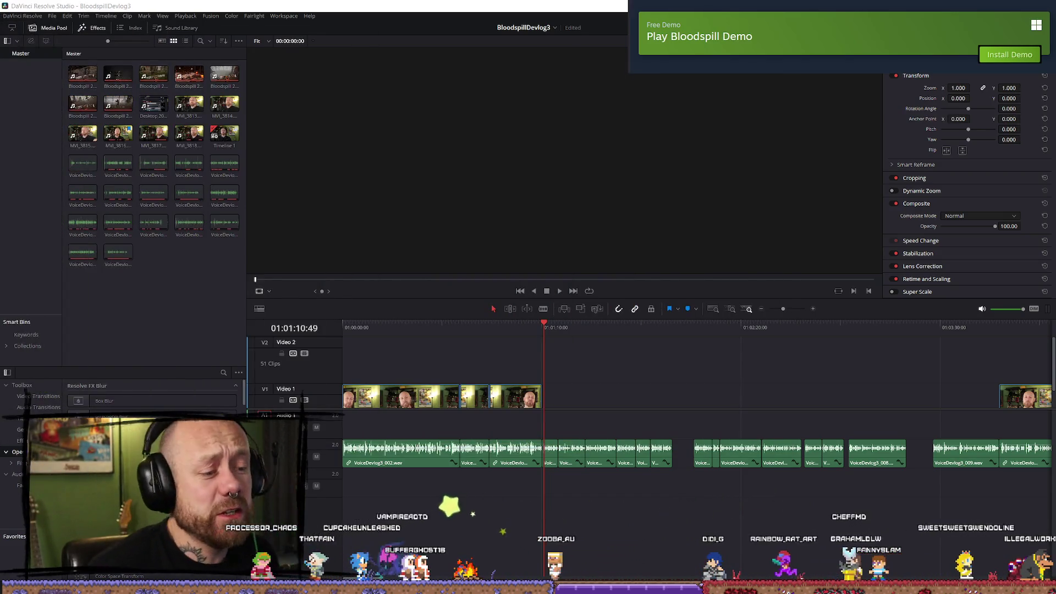
scroll(590, 369, down, 5)
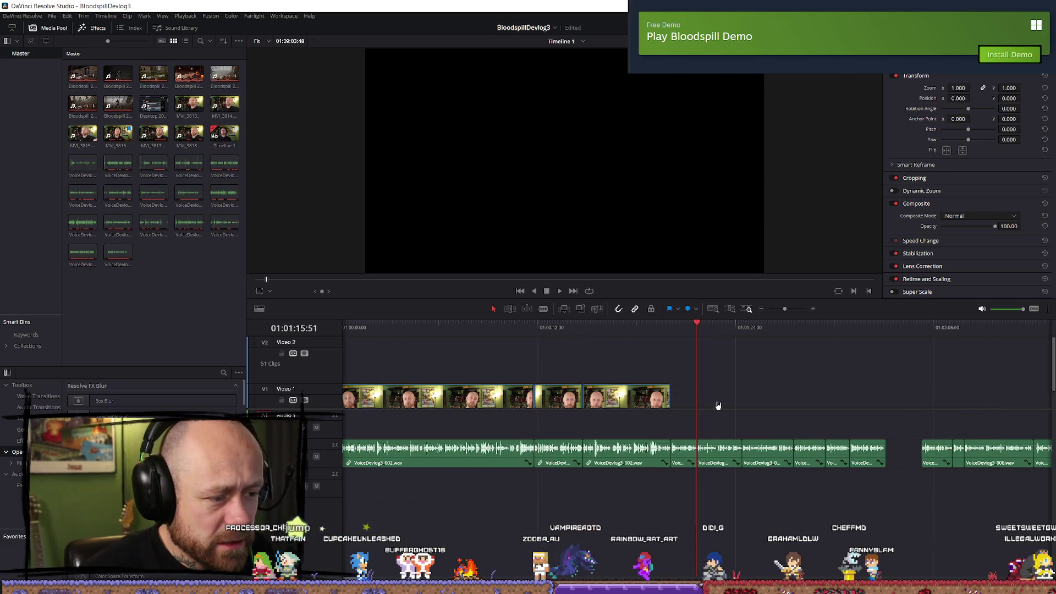
scroll(638, 417, up, 4)
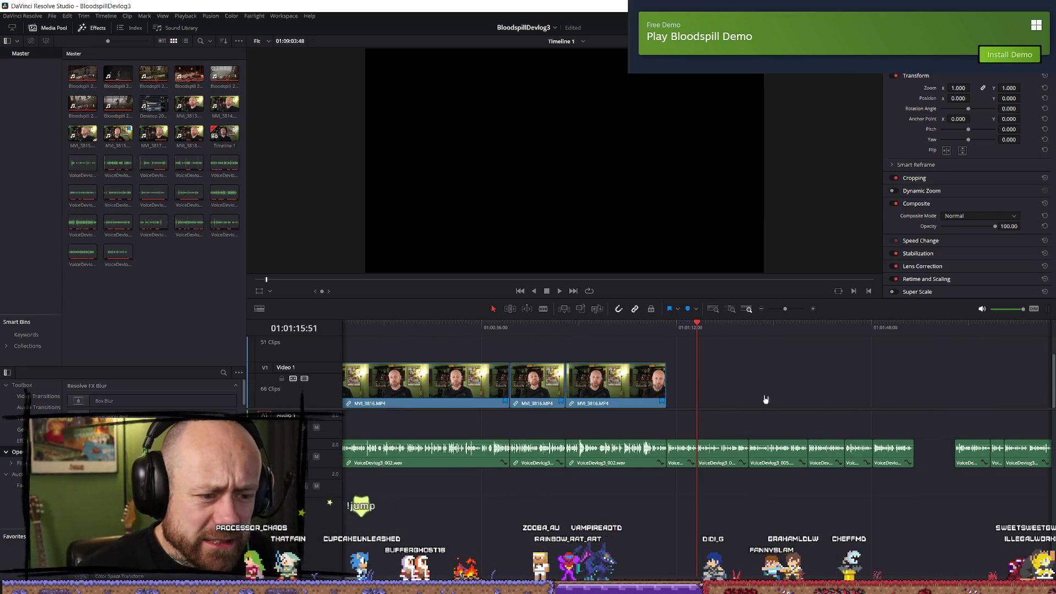
scroll(763, 410, down, 3)
scroll(745, 401, down, 2)
scroll(785, 401, up, 1)
scroll(795, 406, down, 1)
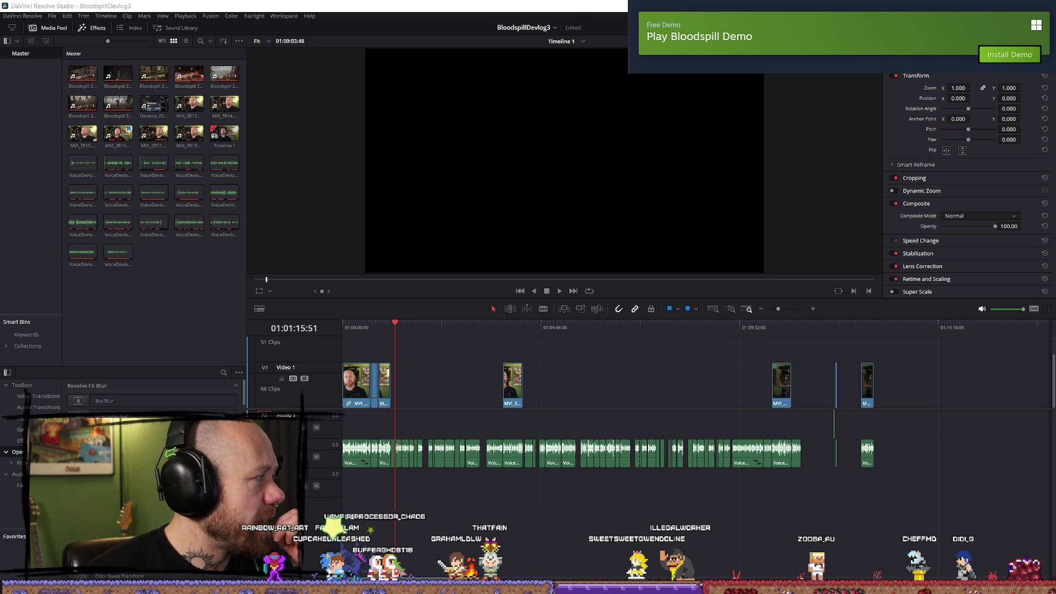
- Minimise the YouTube browser and show the Epic Games Launcher's Unreal Engine Library
key(alt+Tab)
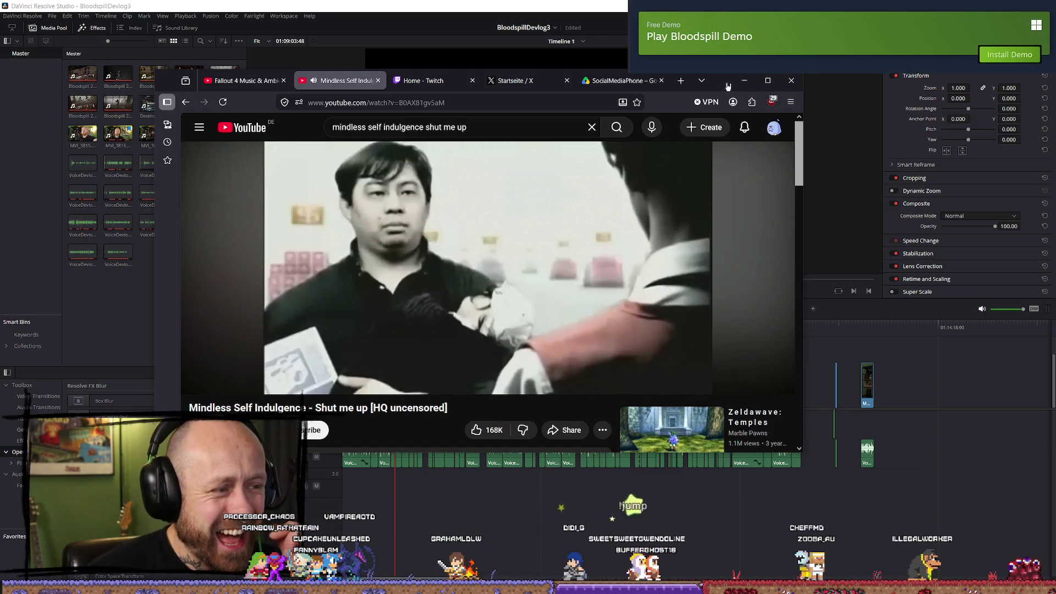
click(744, 80)
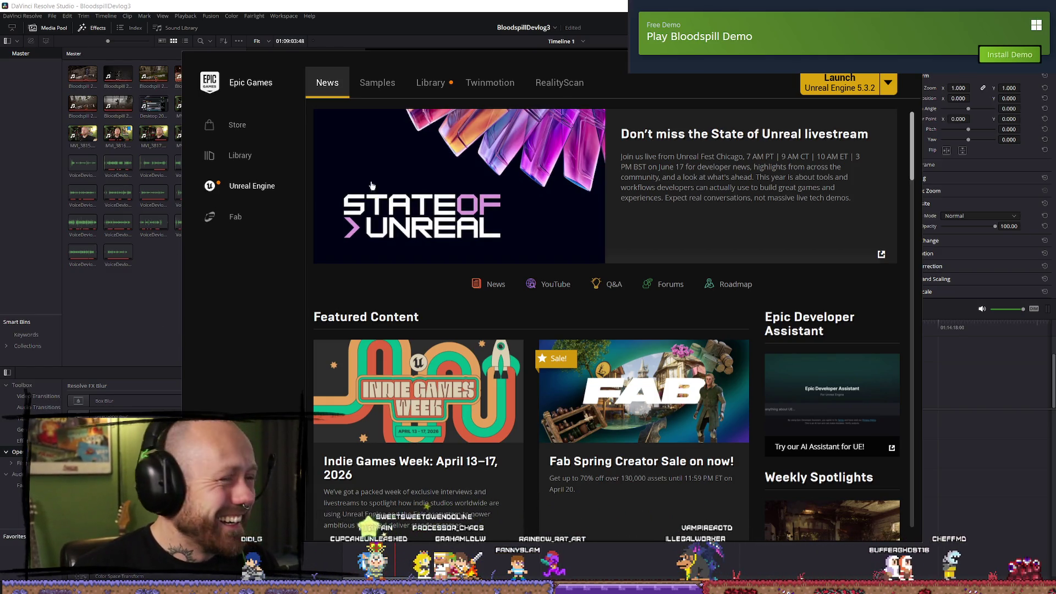
click(431, 83)
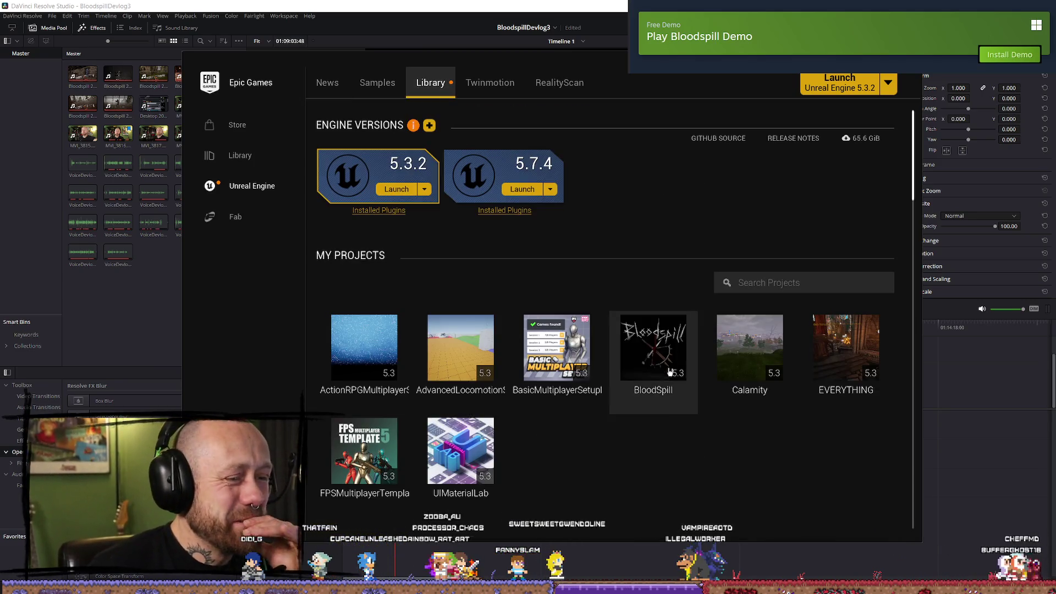
- Launch the BloodSpill project from My Projects so its Deathmatch ruined-village level opens
double_click(657, 385)
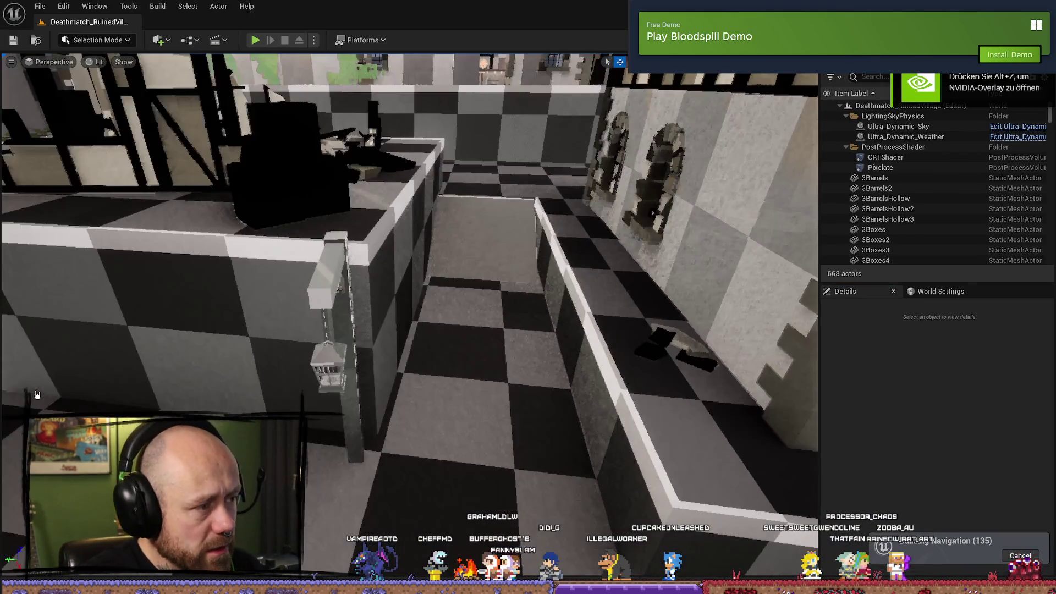
- Open the NVIDIA overlay to check its video capture settings, then close it
key(alt+z)
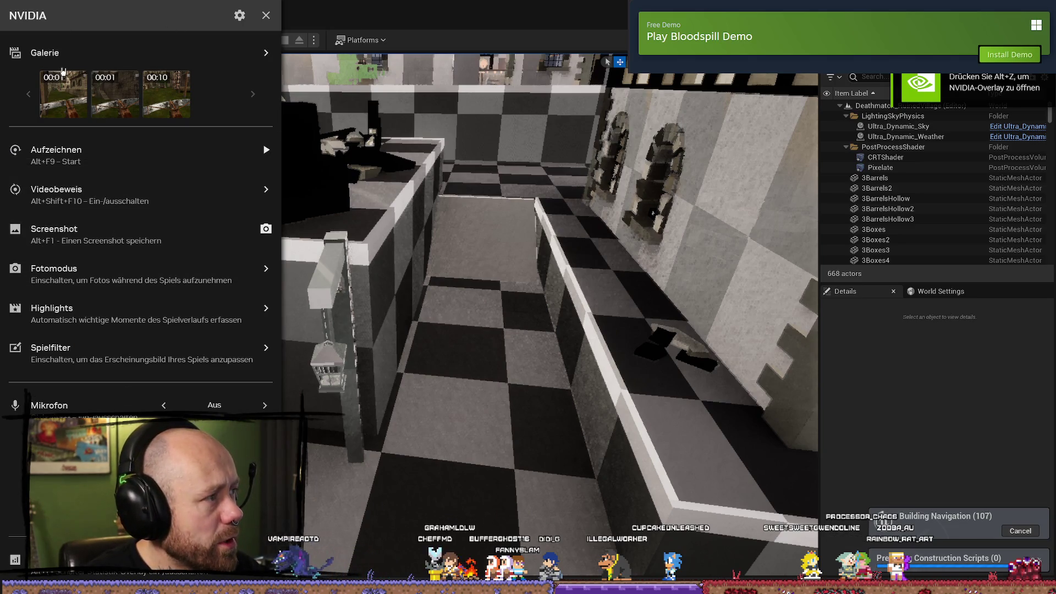
click(240, 15)
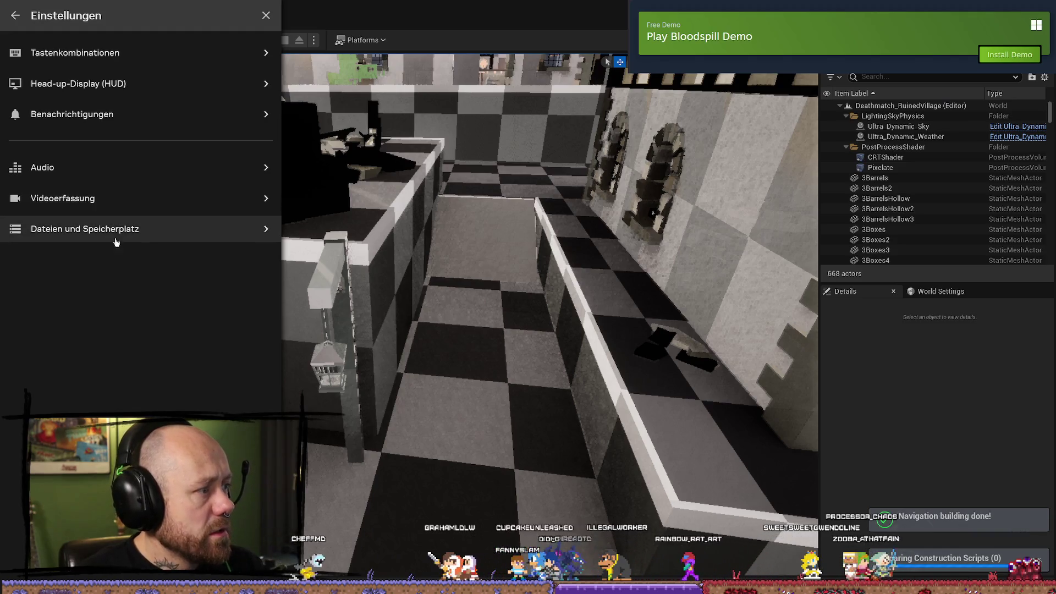
click(116, 199)
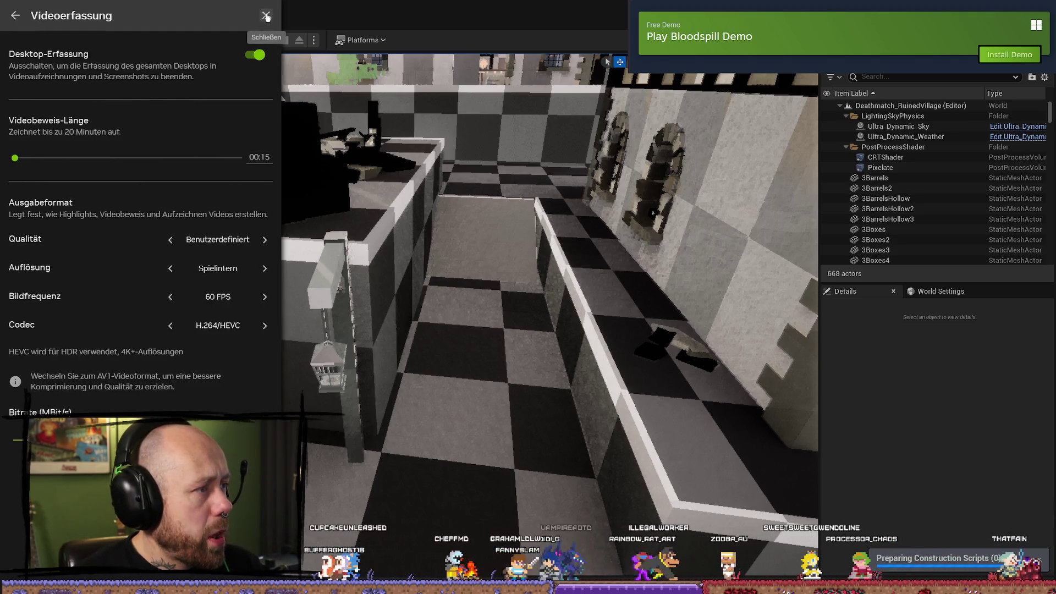
click(266, 17)
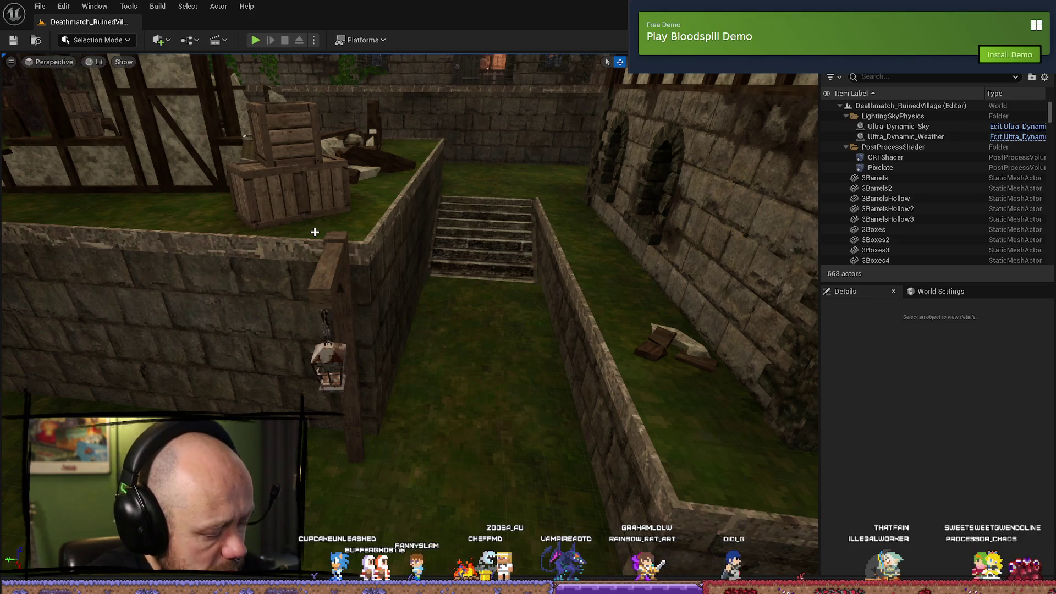
- Reopen the overlay's Files and Storage settings and browse the gallery location up to the drive list
key(alt+z)
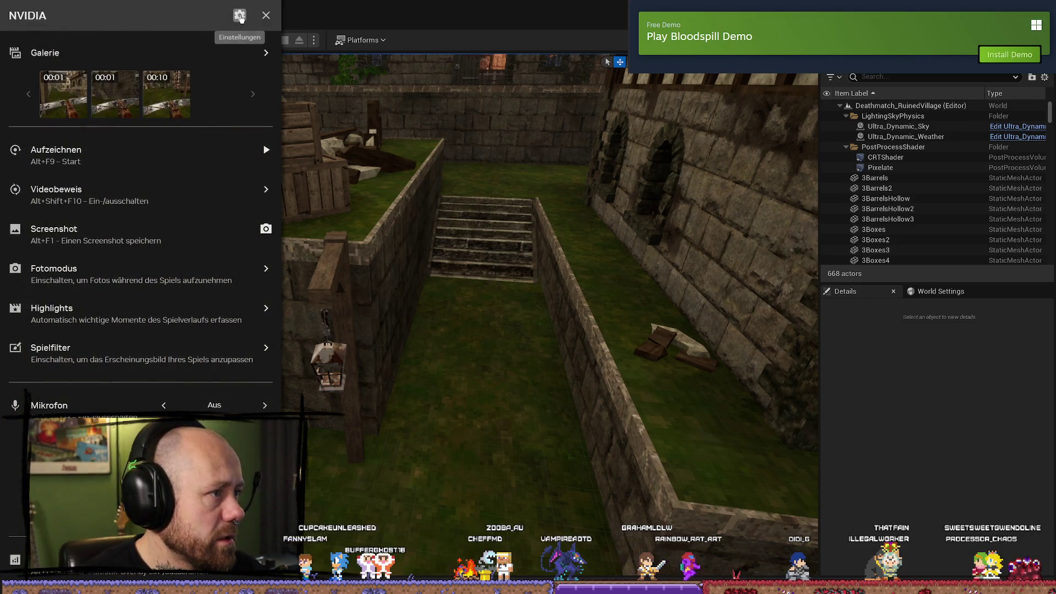
click(236, 15)
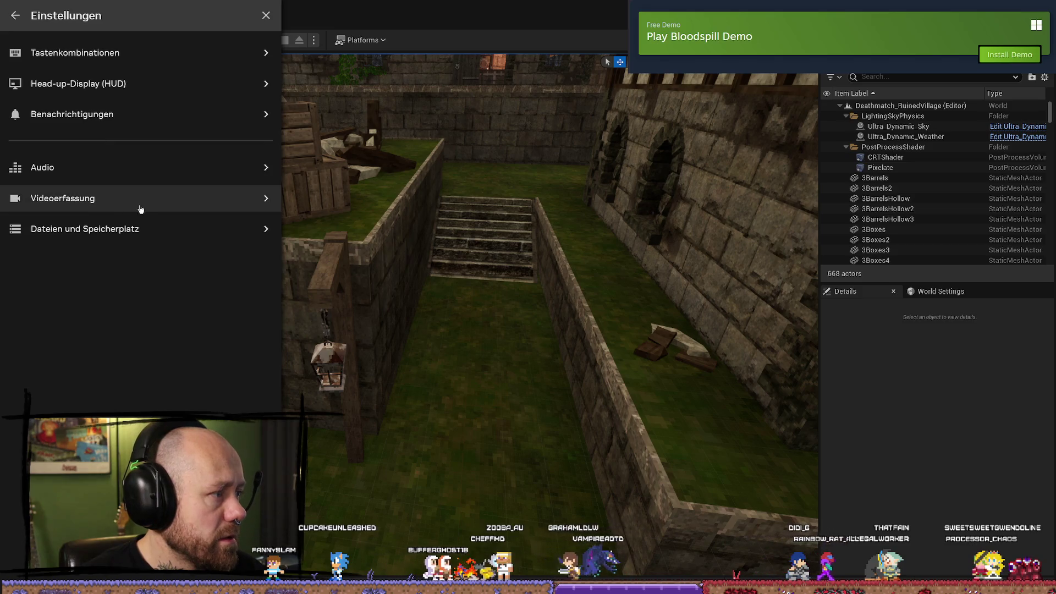
click(135, 230)
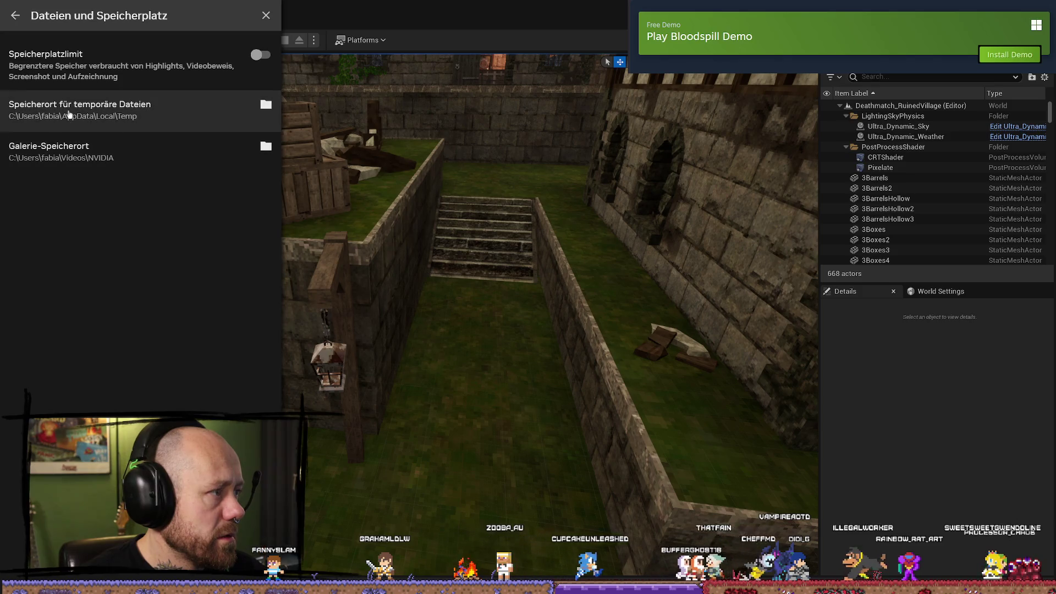
click(265, 145)
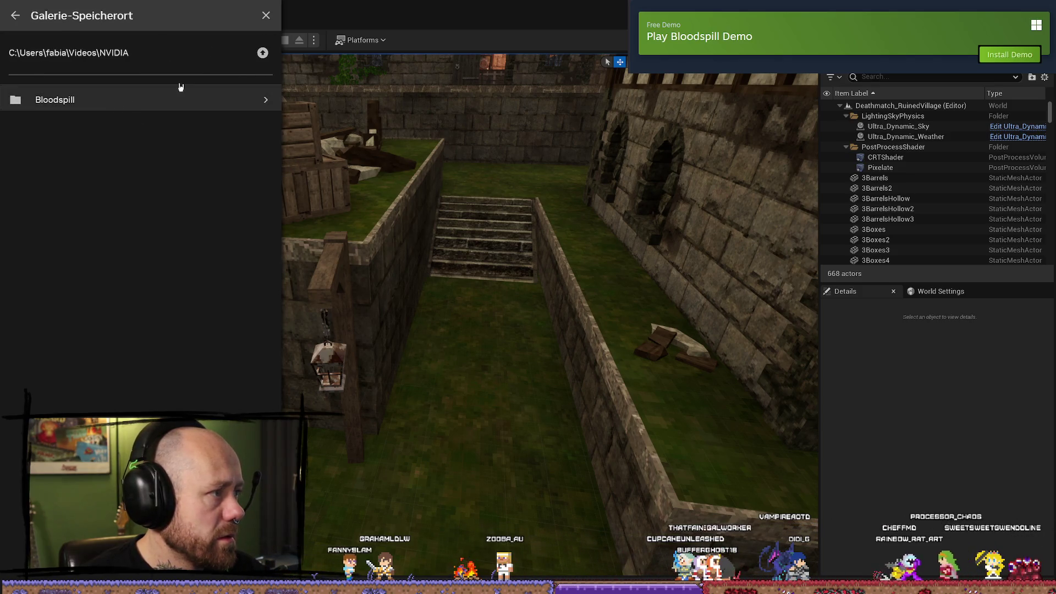
click(263, 52)
click(263, 52)
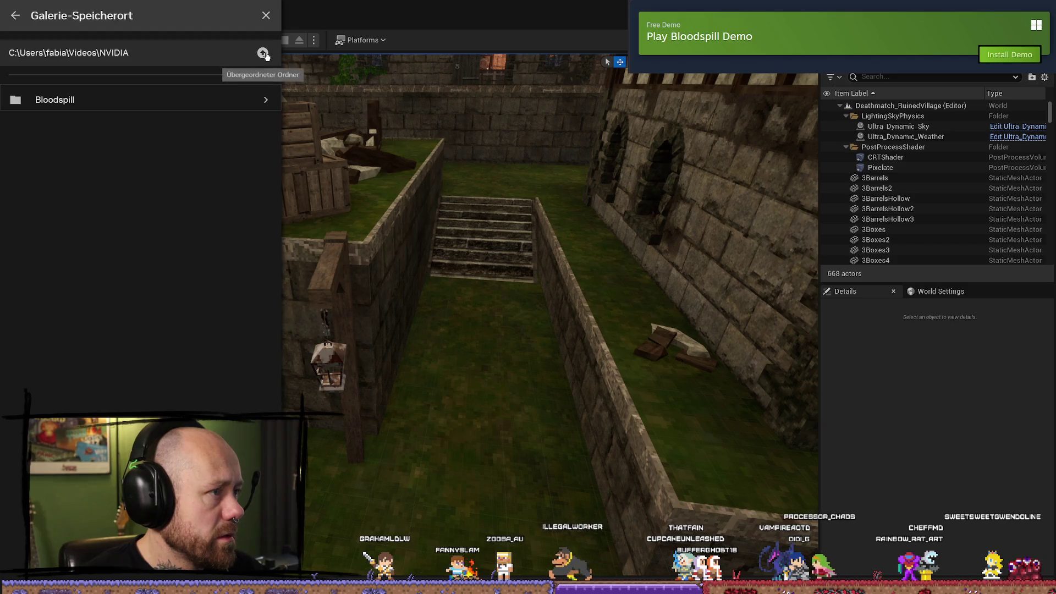
click(263, 53)
click(263, 53)
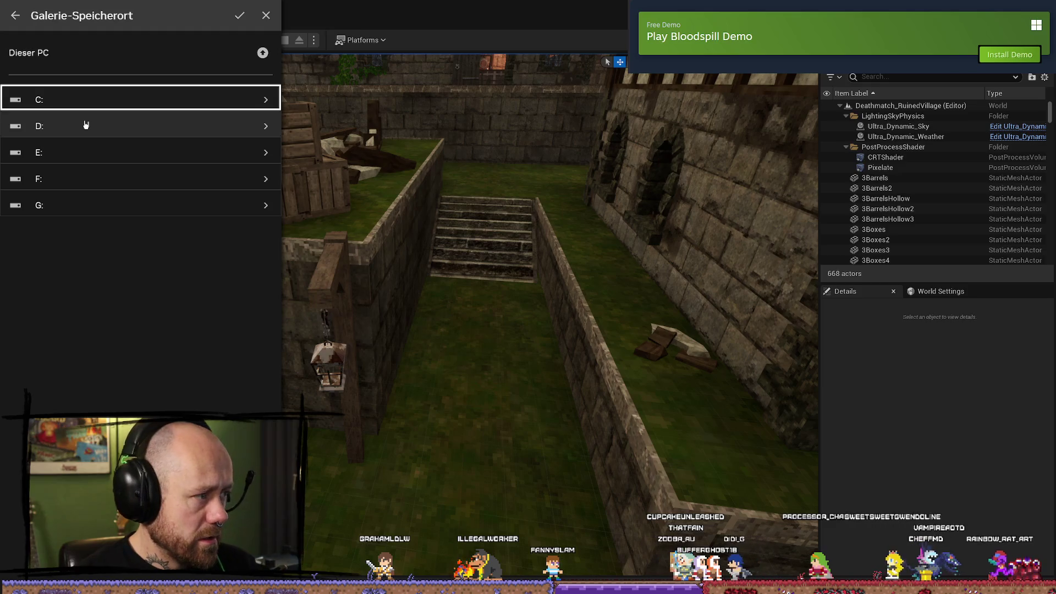
- Set the gallery location to G:\Bloodspil Devlog3\Video, approve the path change, and close the overlay
click(81, 204)
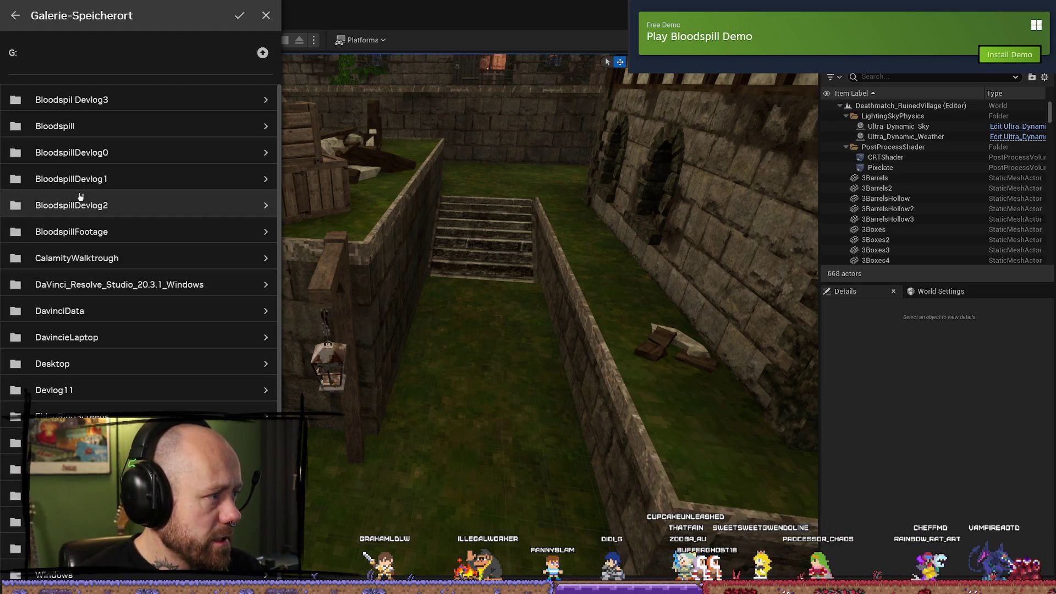
click(125, 127)
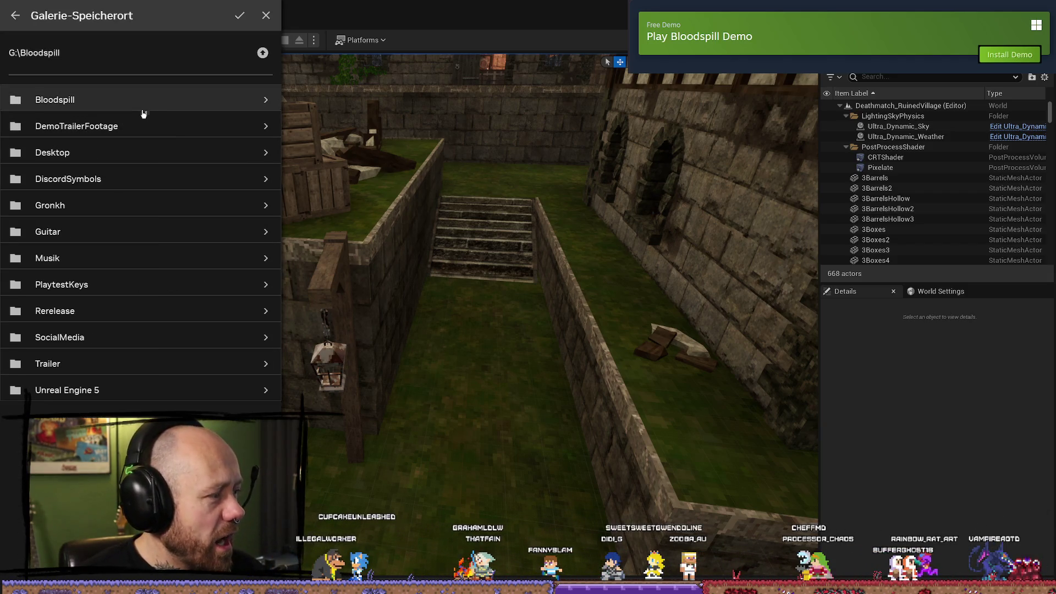
key(Tab)
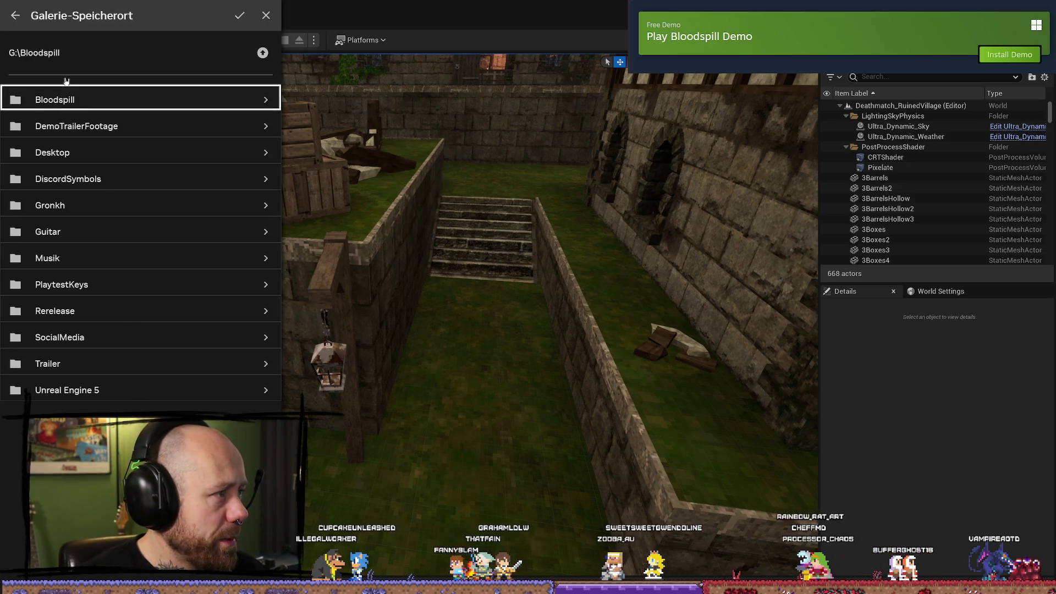
click(262, 52)
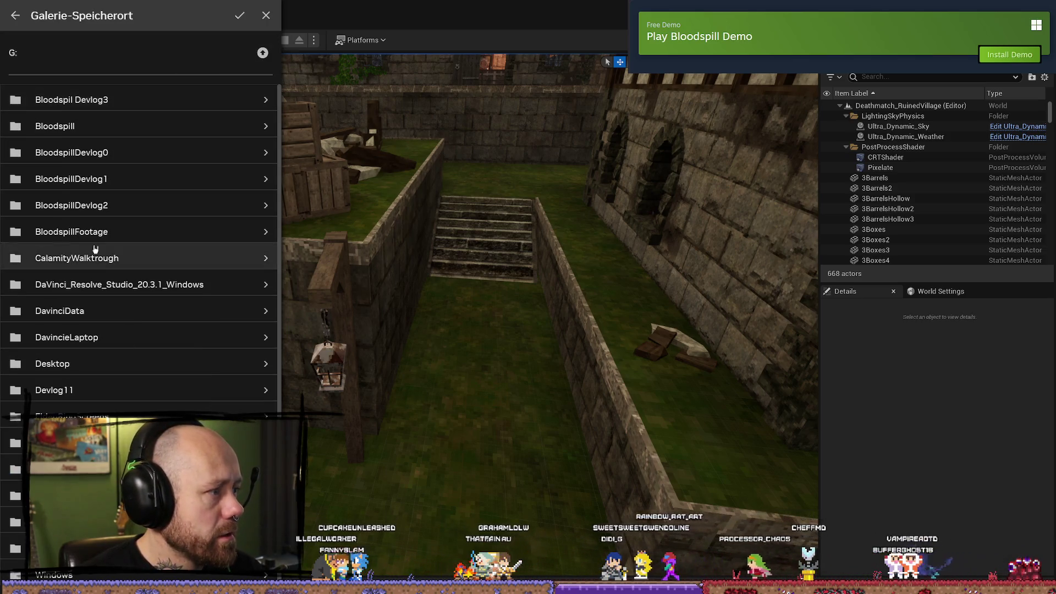
click(132, 99)
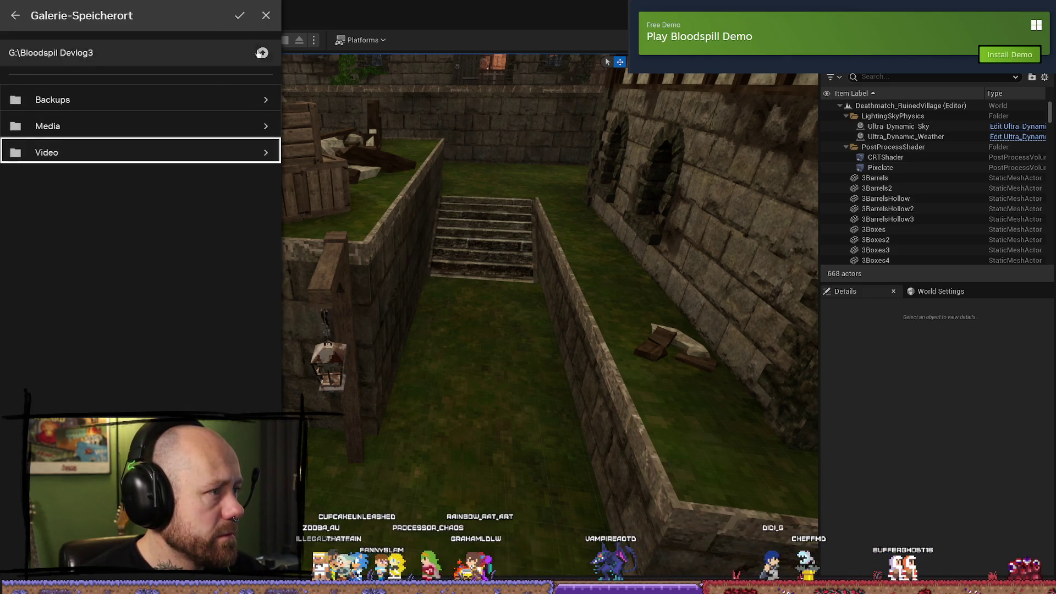
click(240, 15)
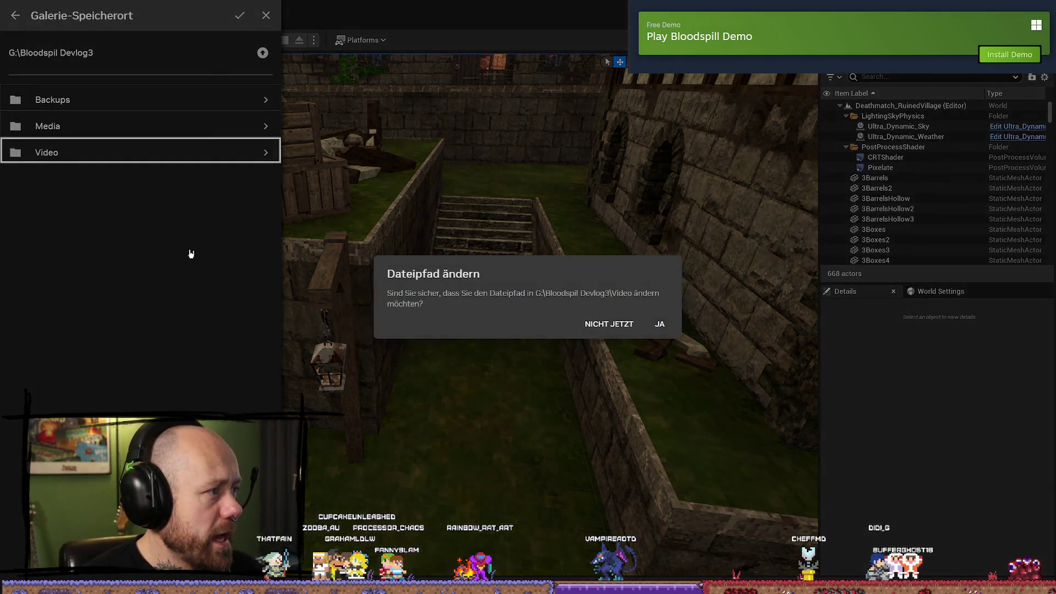
click(659, 324)
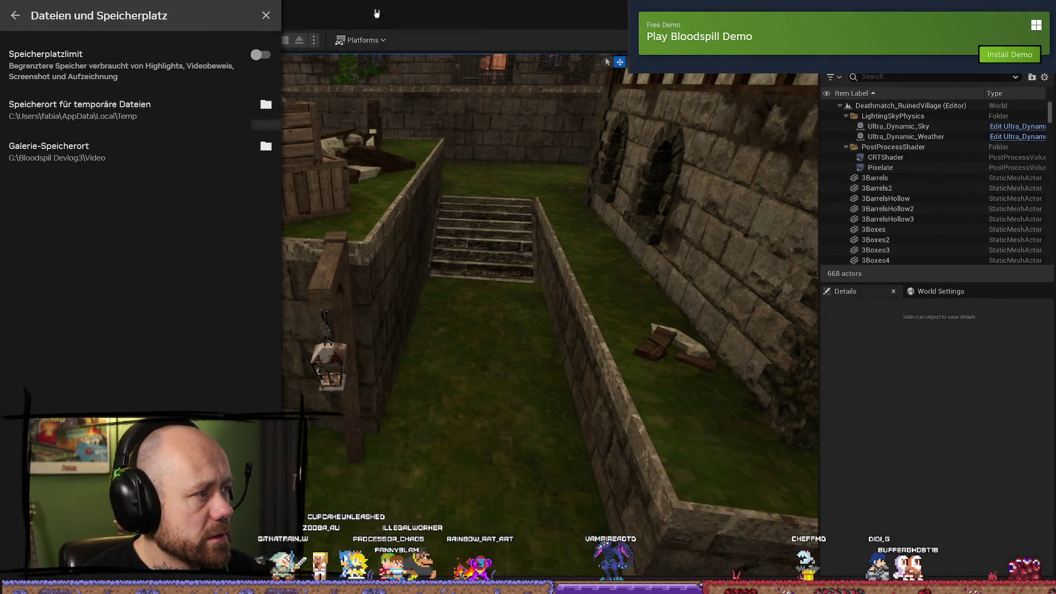
click(266, 16)
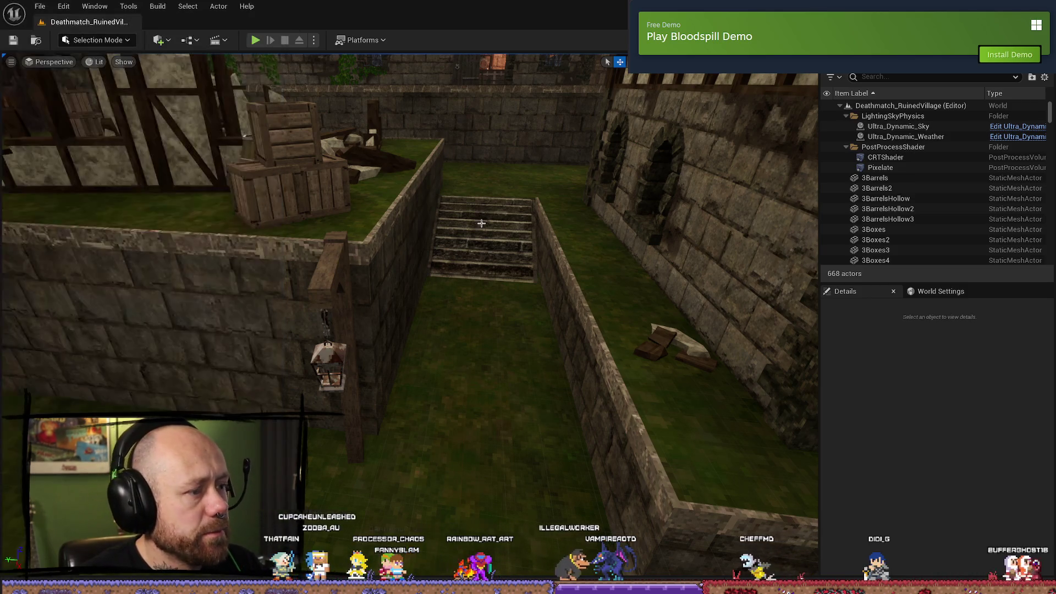
- Load the Deathmatch_Monastery level from Content/FPS/Maps/GameModes using the Content Drawer
key(ctrl+space)
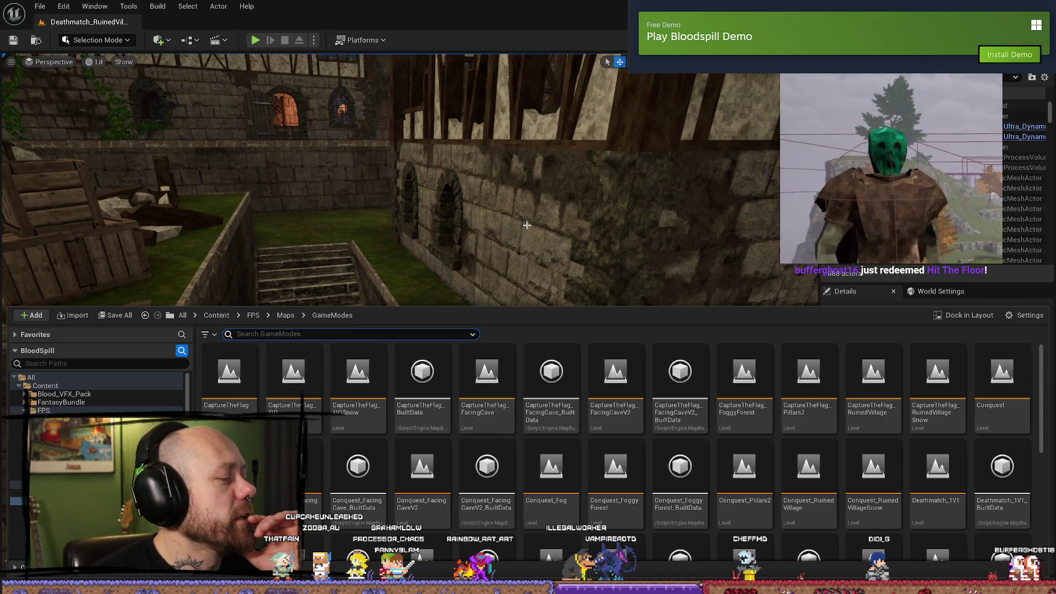
mouse_move(538, 223)
mouse_down()
mouse_move(562, 233)
mouse_move(550, 242)
mouse_up()
key(ctrl+space)
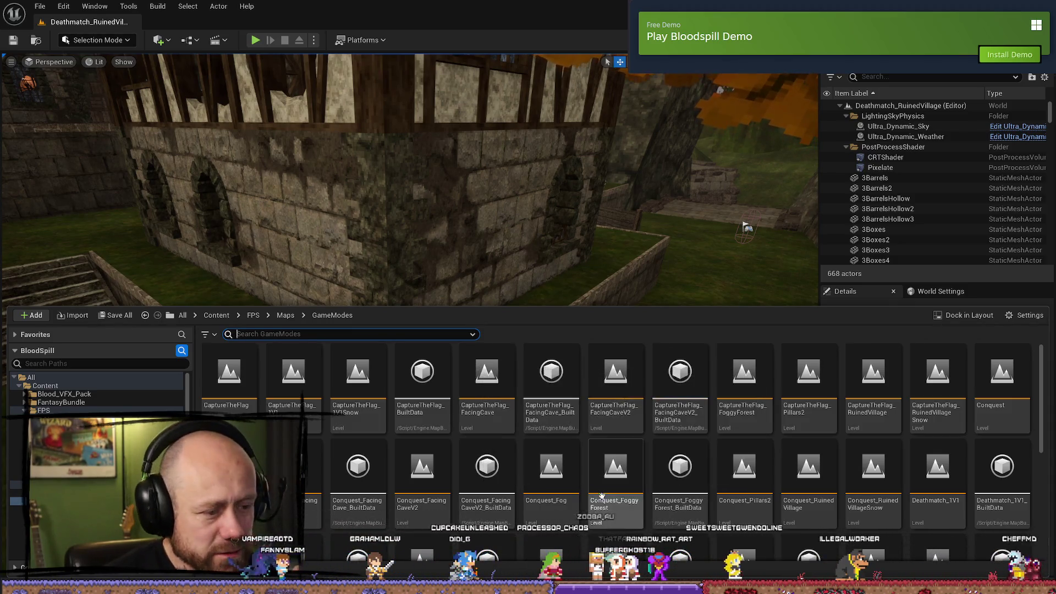
scroll(539, 451, down, 1)
scroll(539, 451, down, 6)
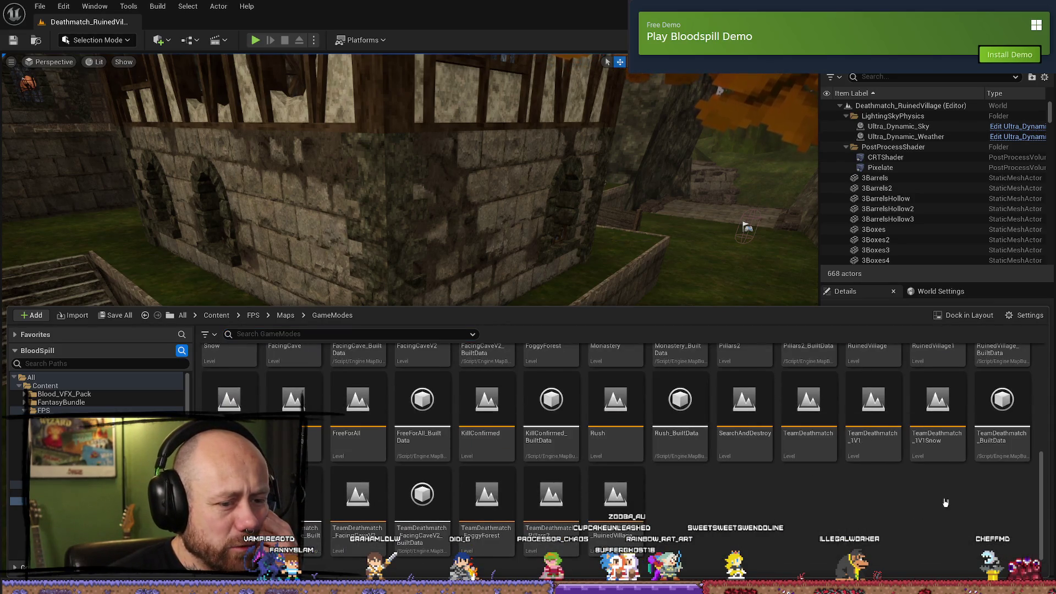
scroll(780, 480, up, 1)
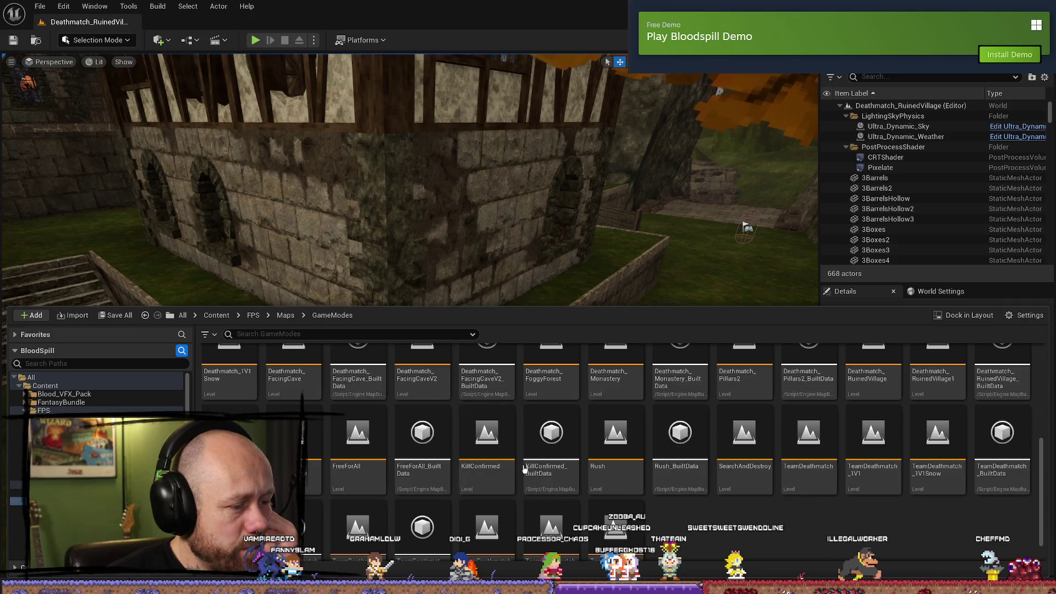
scroll(785, 472, up, 1)
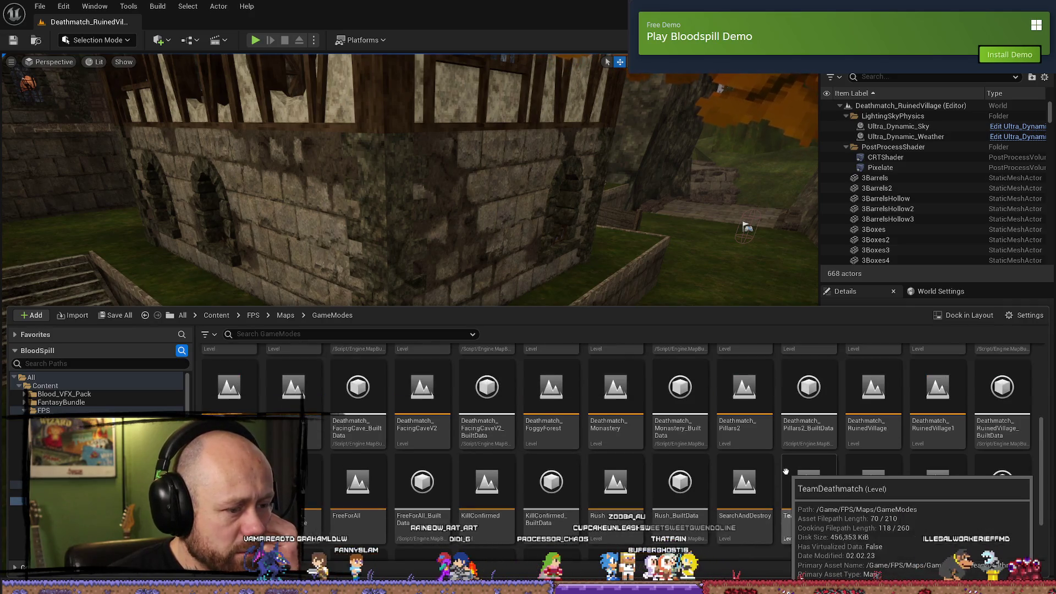
double_click(616, 396)
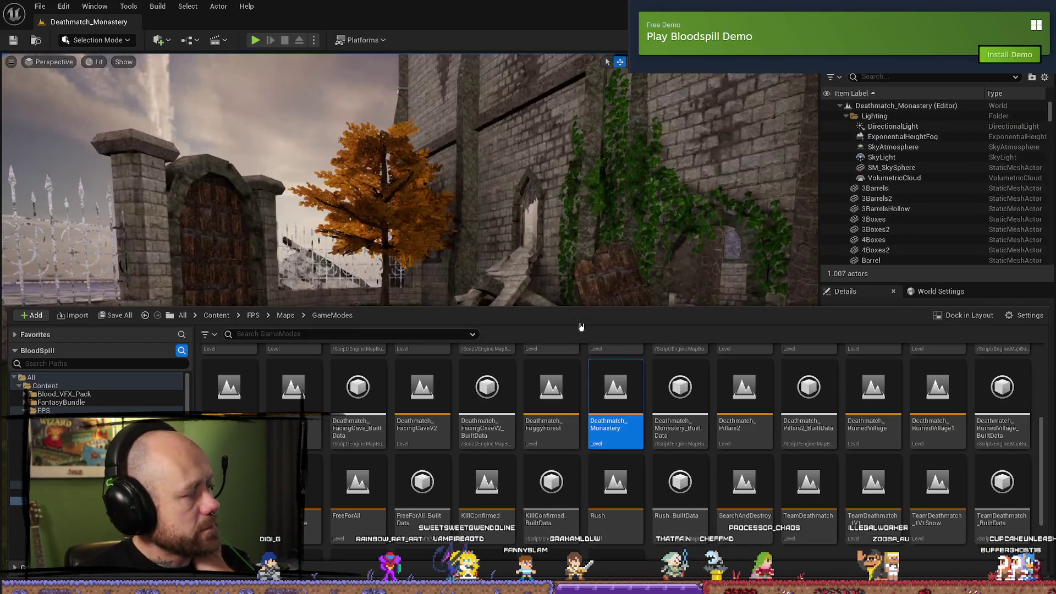
- Hide the Content Drawer and fly the camera past the monastery wall and archways into the nave
click(609, 226)
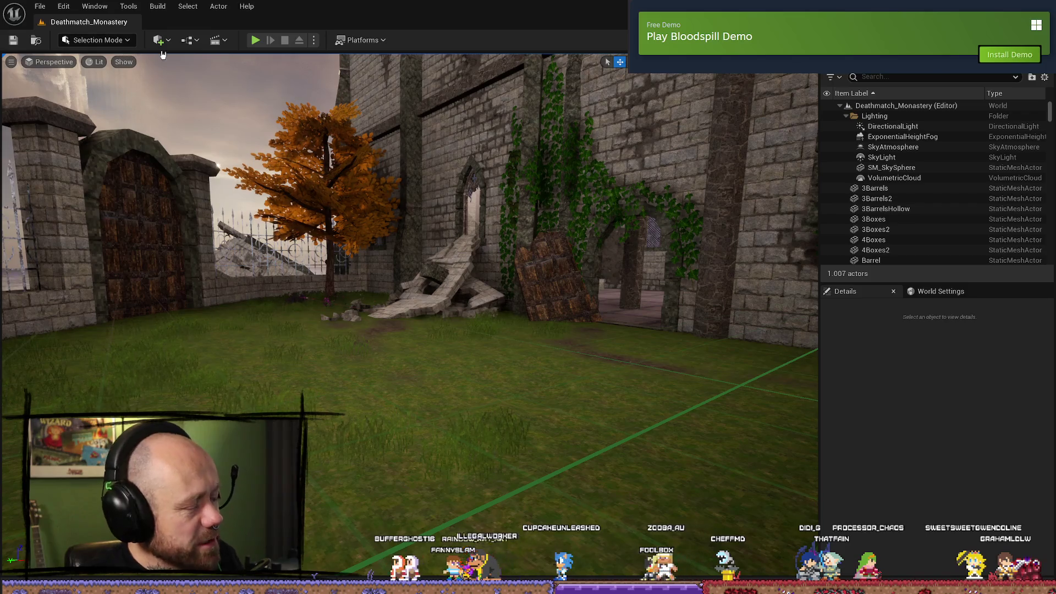
mouse_move(559, 172)
mouse_down()
mouse_move(588, 152)
mouse_move(547, 166)
mouse_move(273, 74)
mouse_up()
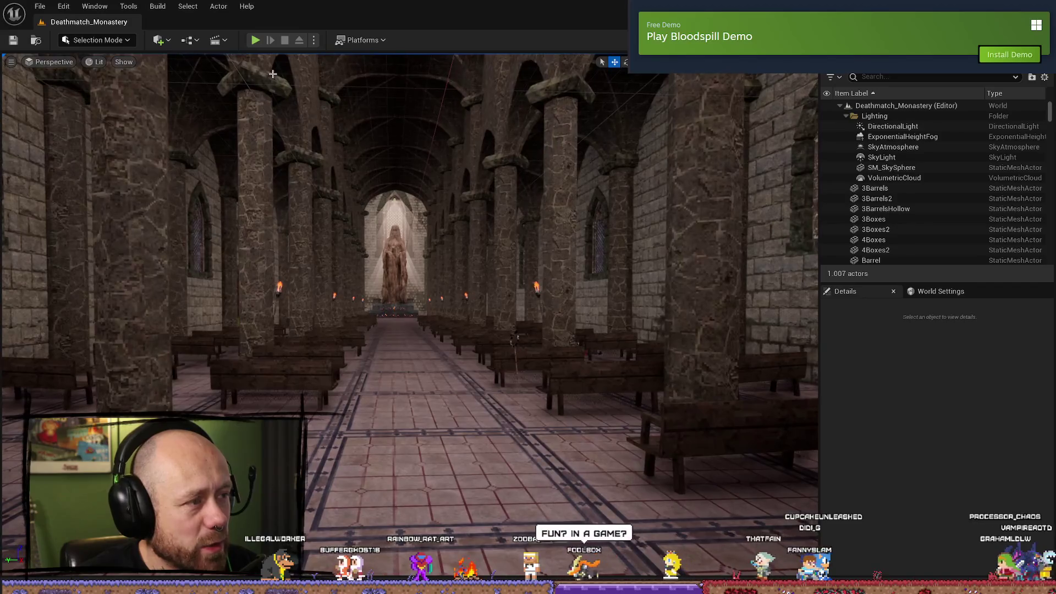
- Start a fullscreen Play In Editor session of Deathmatch_Monastery with the mouse captured
key(alt+p)
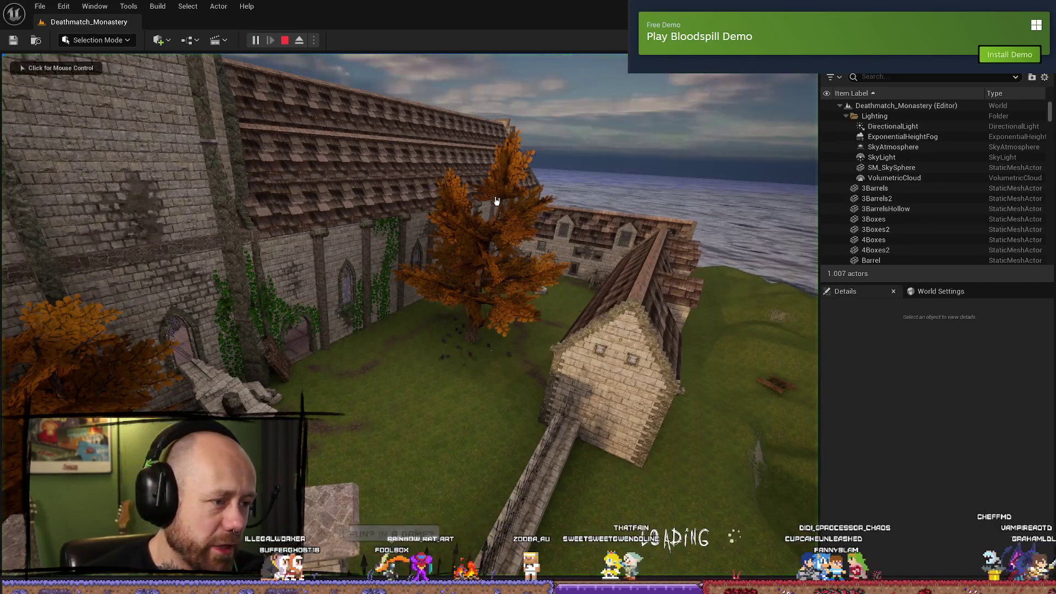
key(F11)
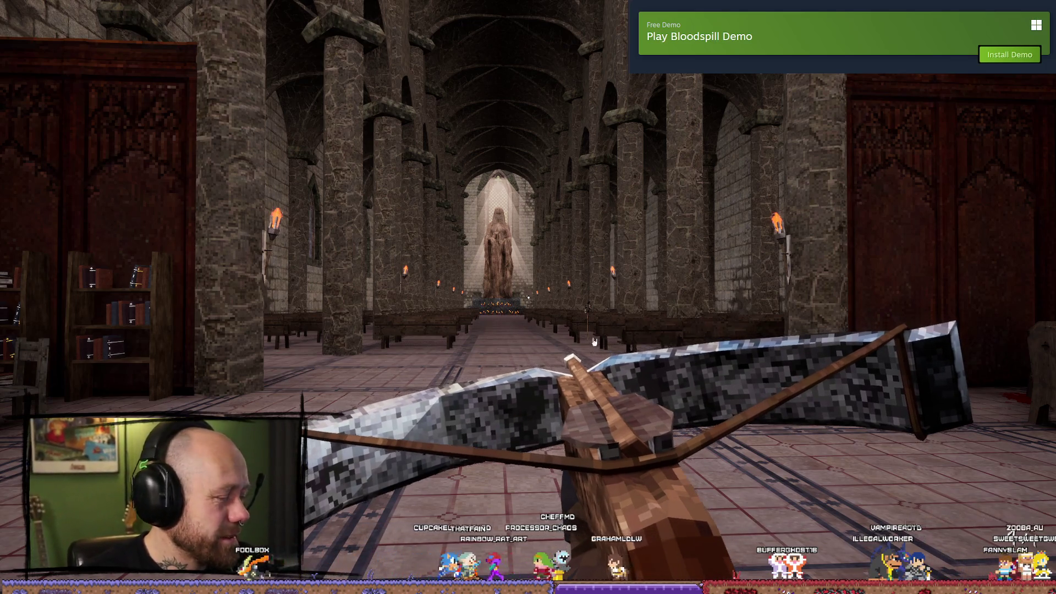
key(alt+Tab)
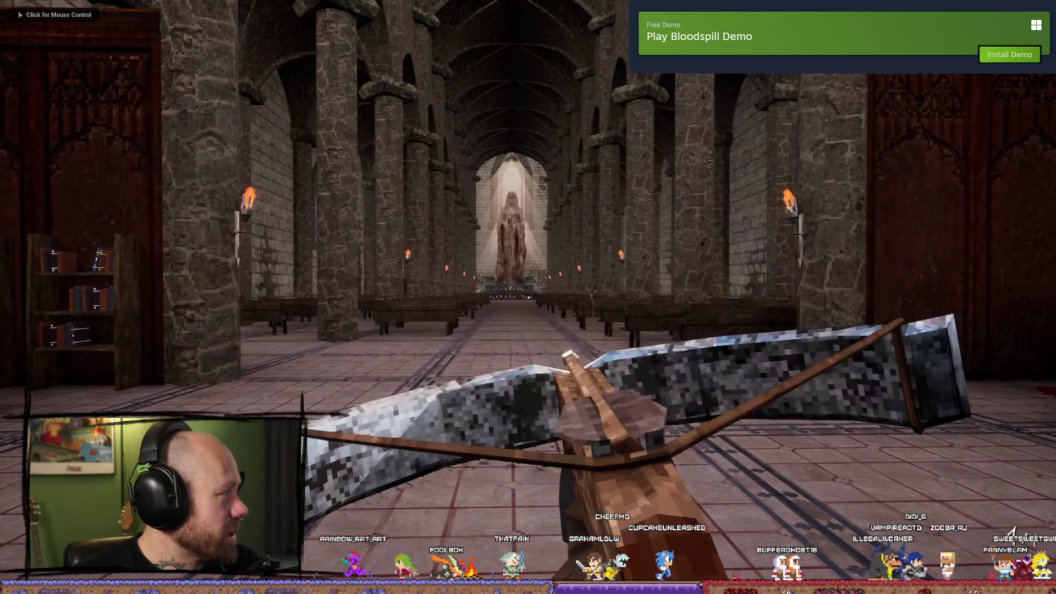
click(502, 317)
- Walk down the nave toward the statue while recording a clip, then stop playing
key(w)
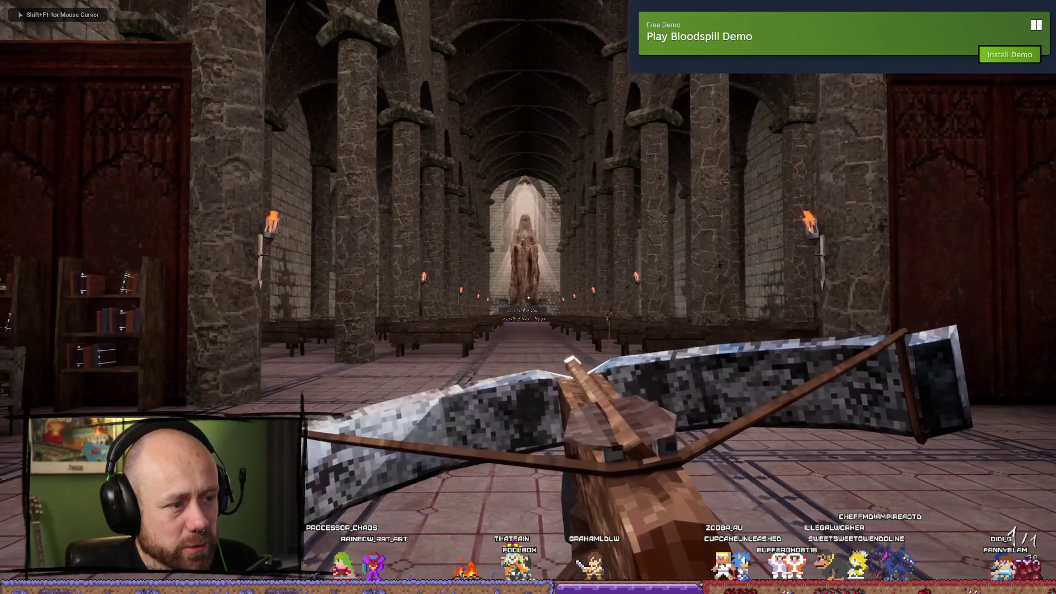
key(alt+F9)
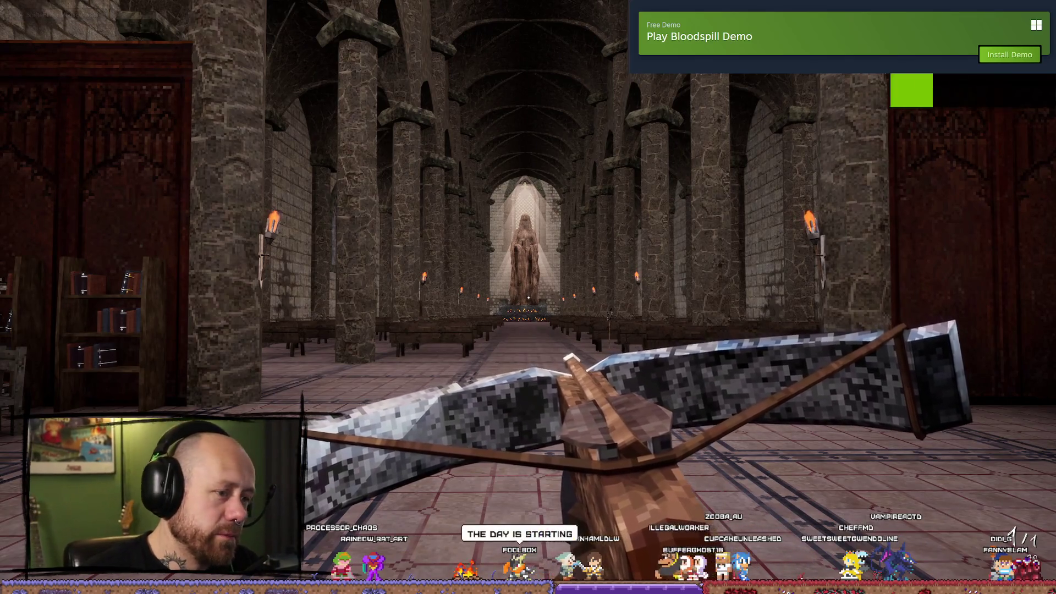
key(w)
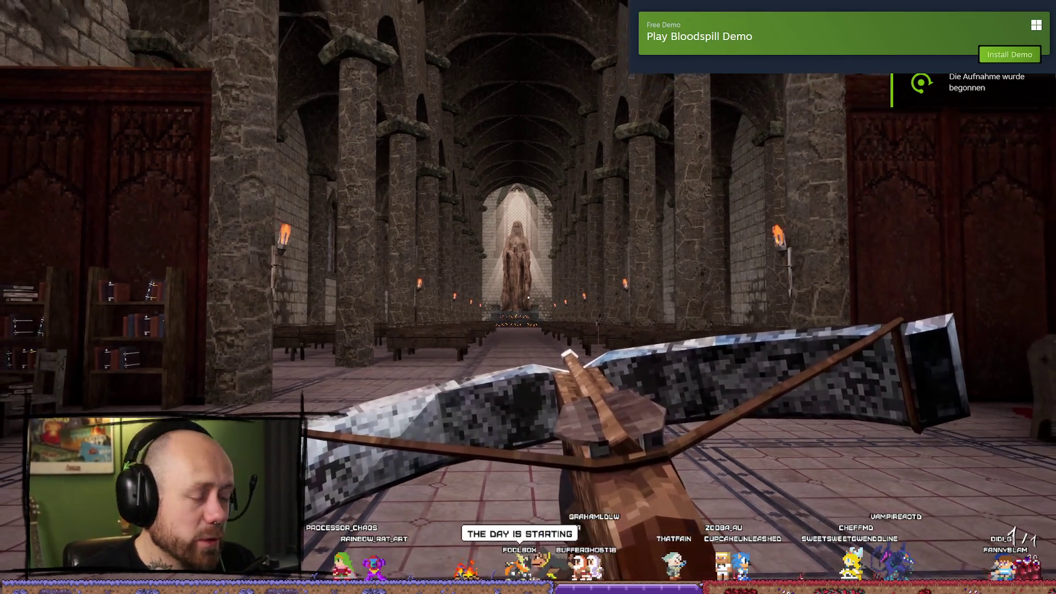
key(w)
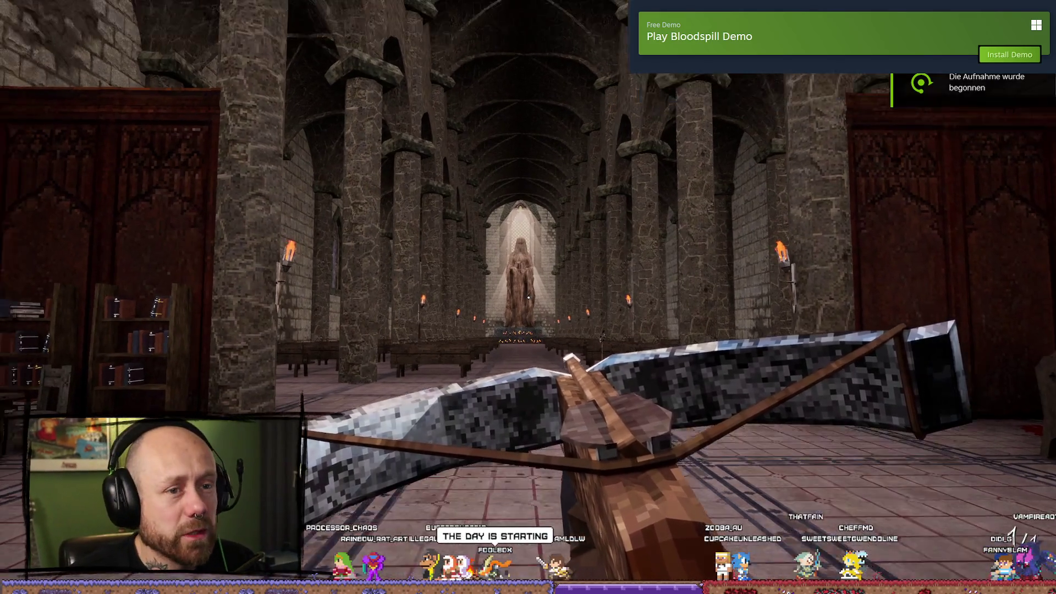
key(w)
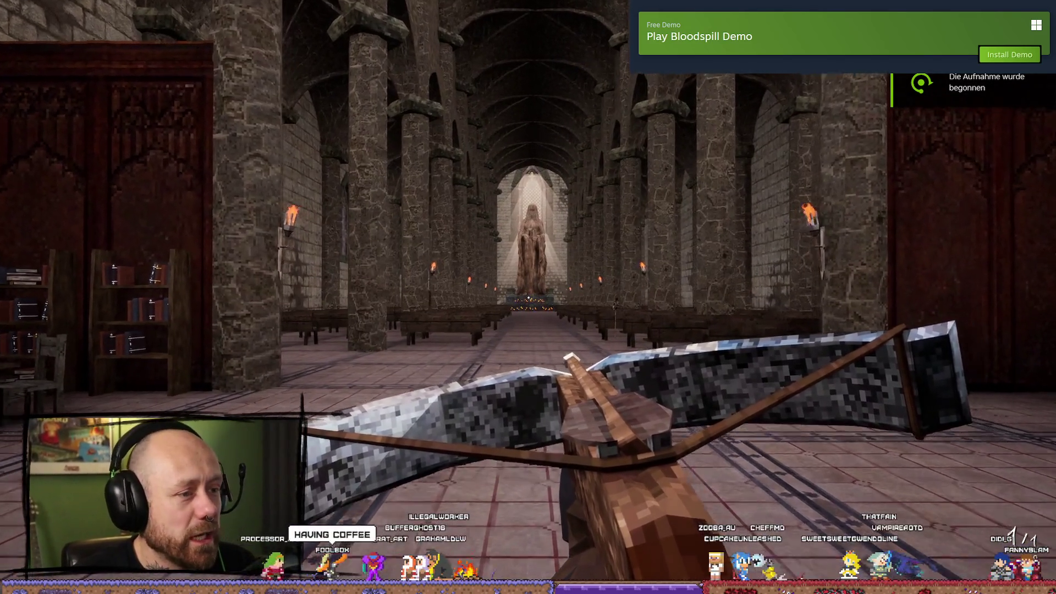
key(w)
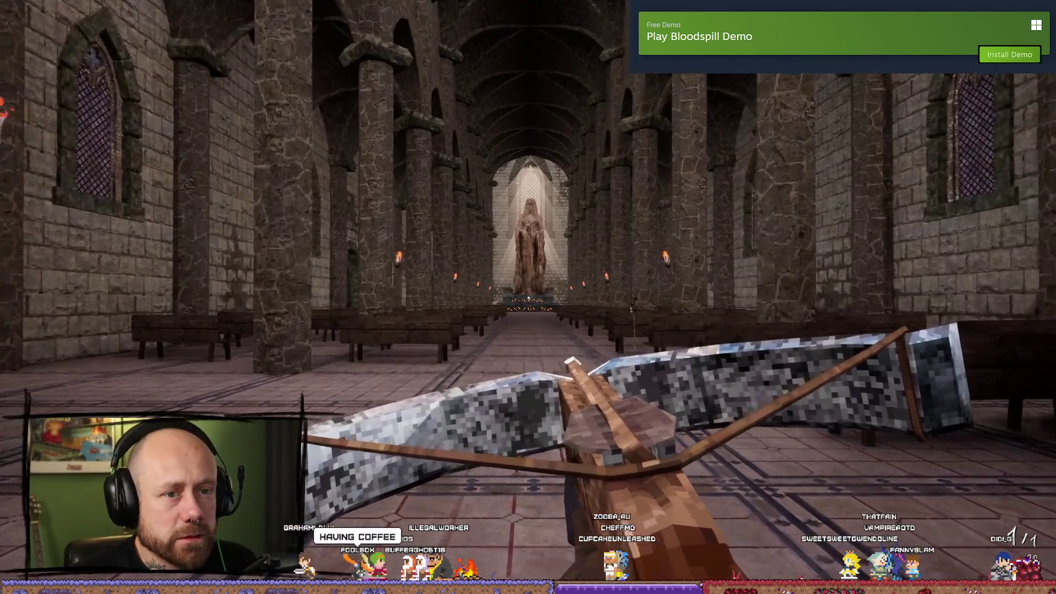
key(a)
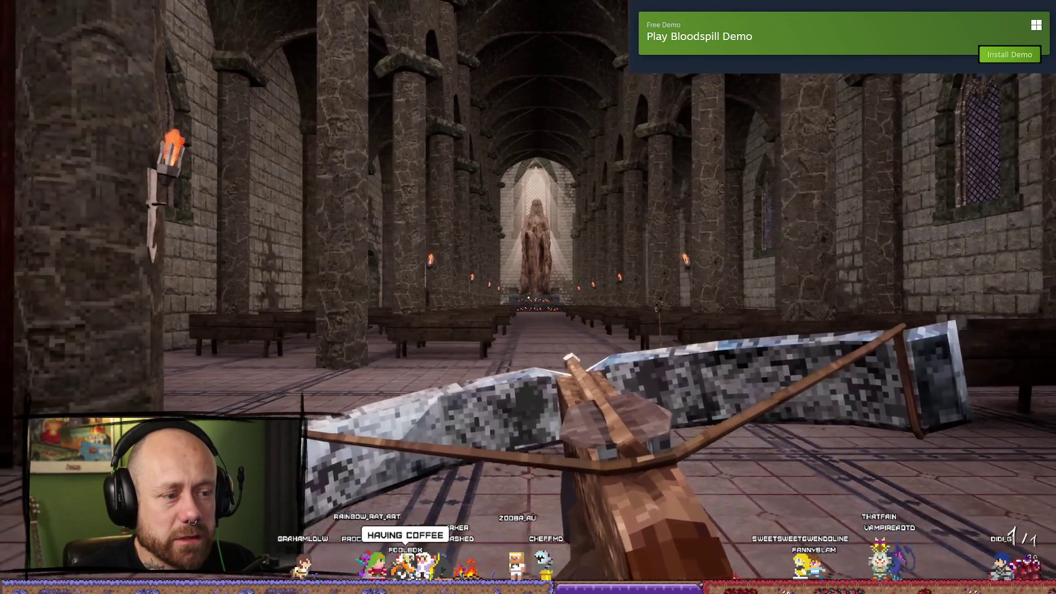
key(Escape)
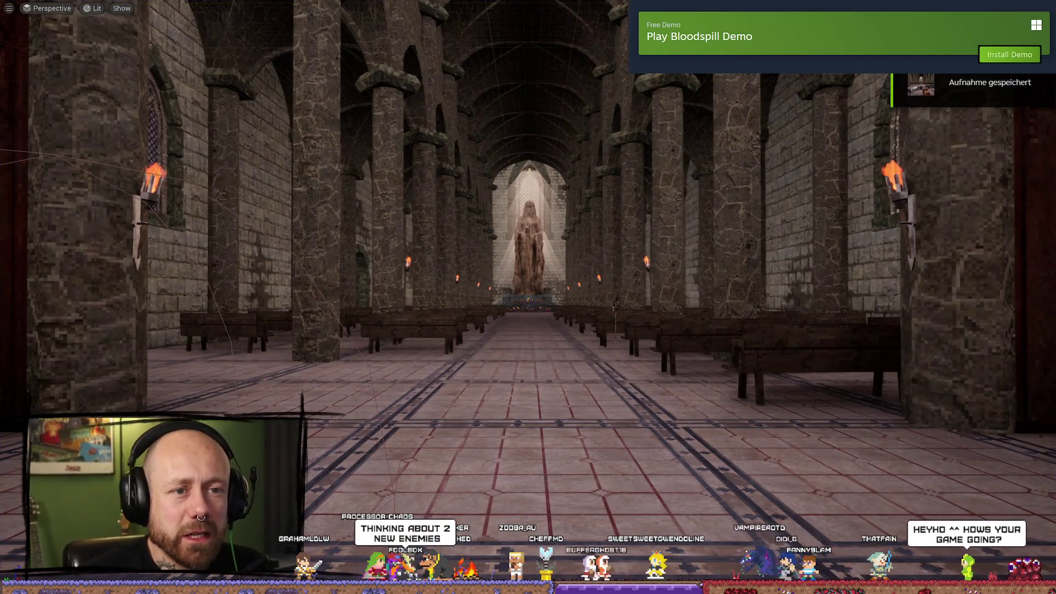
key(F11)
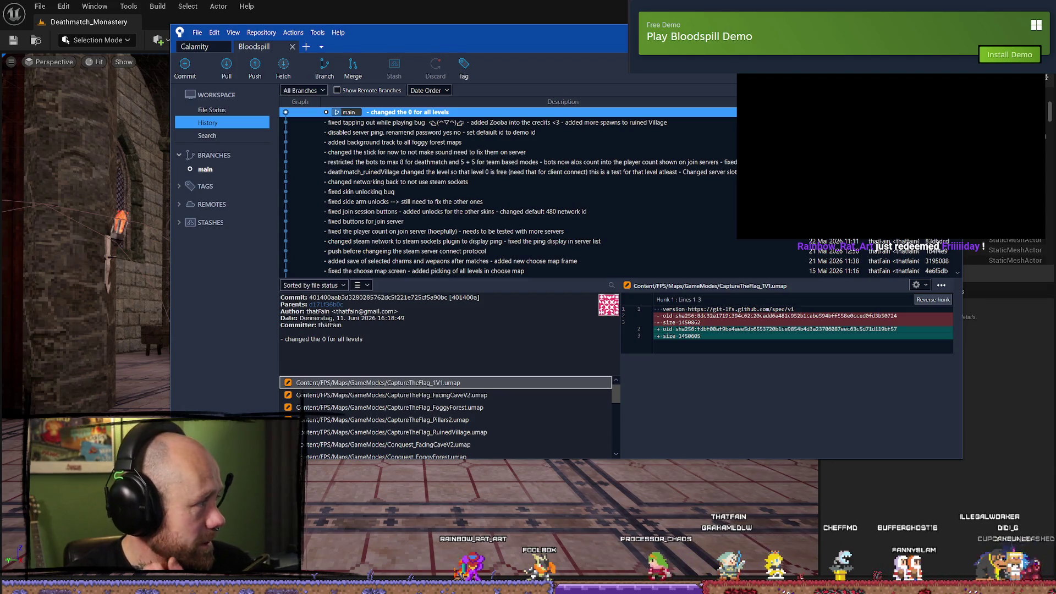
- Switch from the editor to bring the Bloodspill Demo Steam store page forward
key(alt+Tab)
- Maximize the Bloodspill Demo Steam page, scroll its details and watch the trailer
click(722, 107)
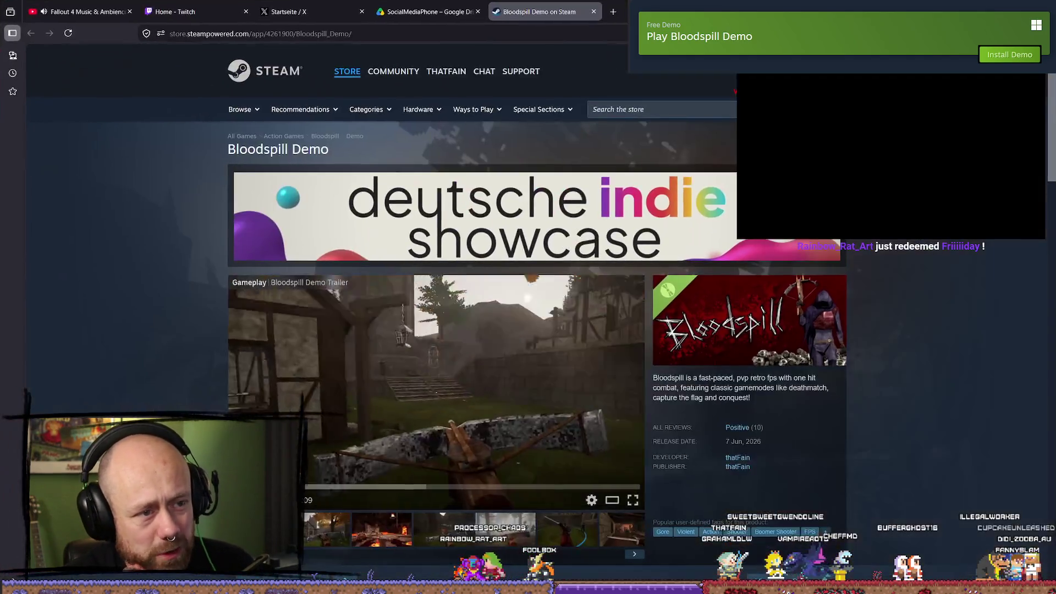
scroll(377, 376, down, 1)
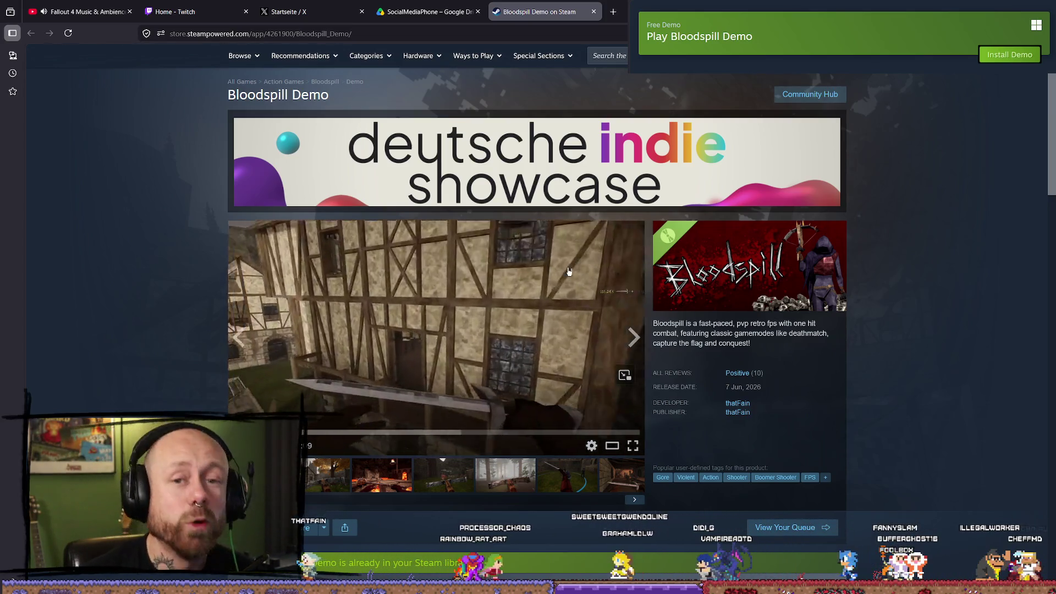
scroll(493, 250, down, 5)
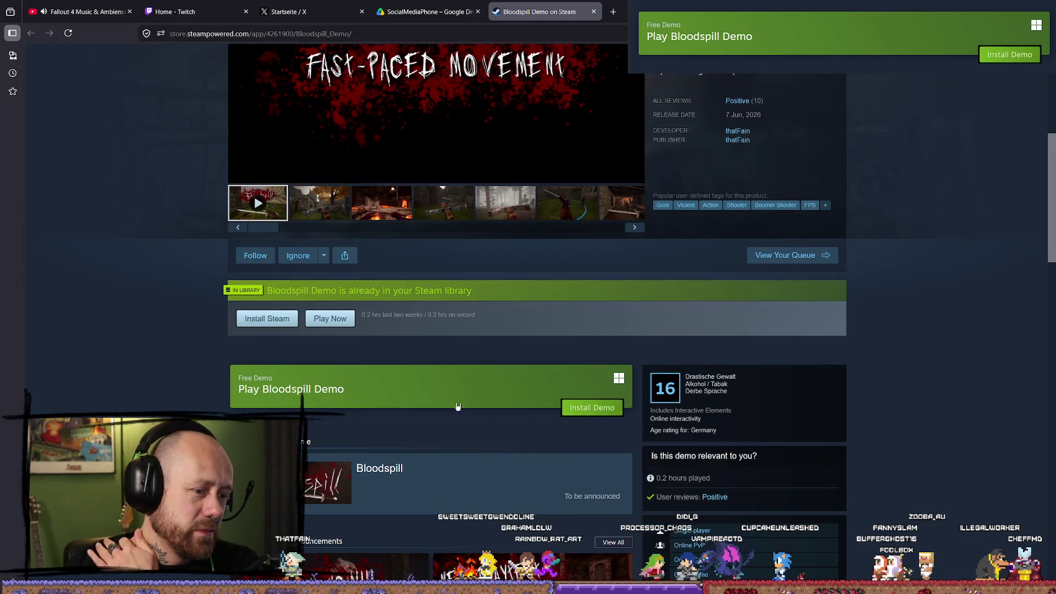
scroll(457, 406, up, 5)
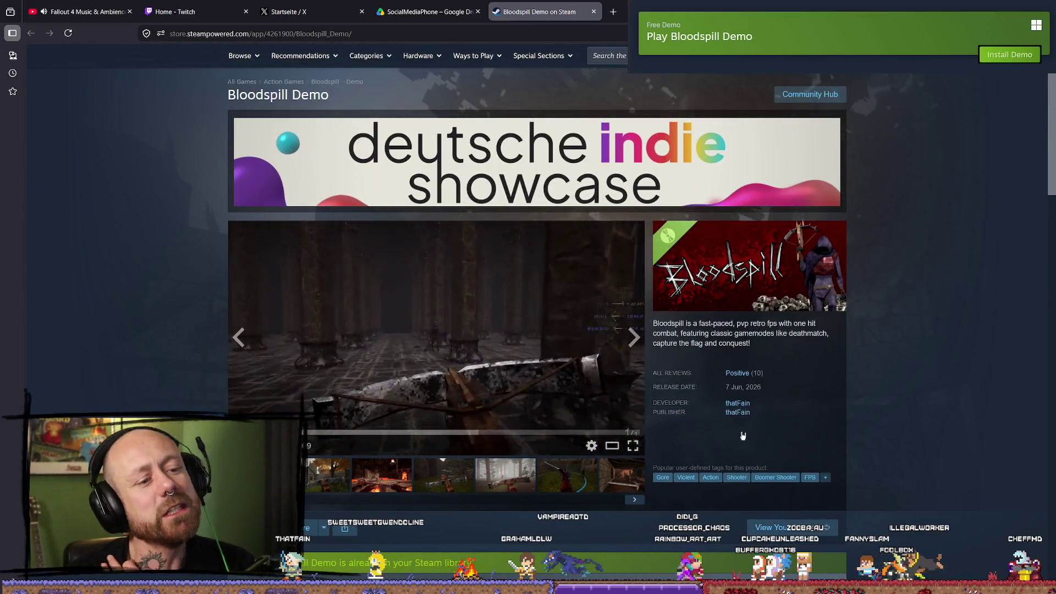
mouse_move(764, 377)
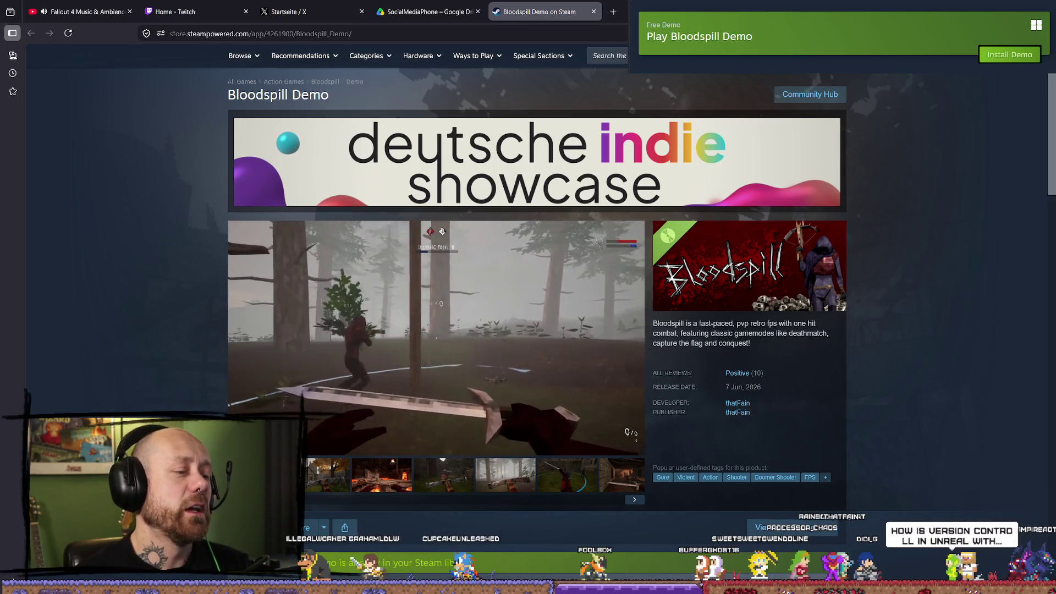
mouse_move(404, 331)
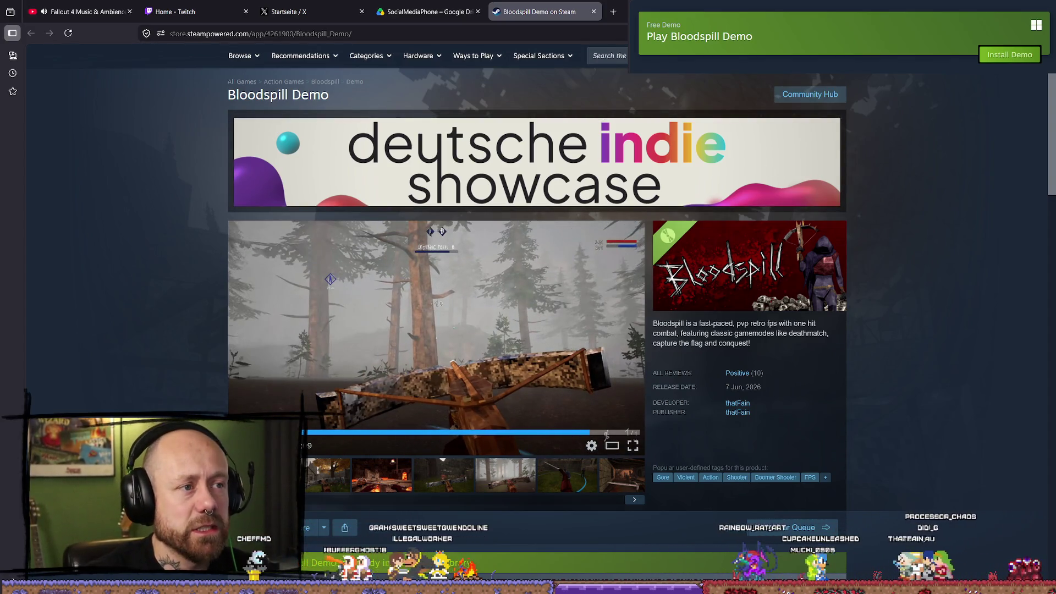
key(alt+Tab)
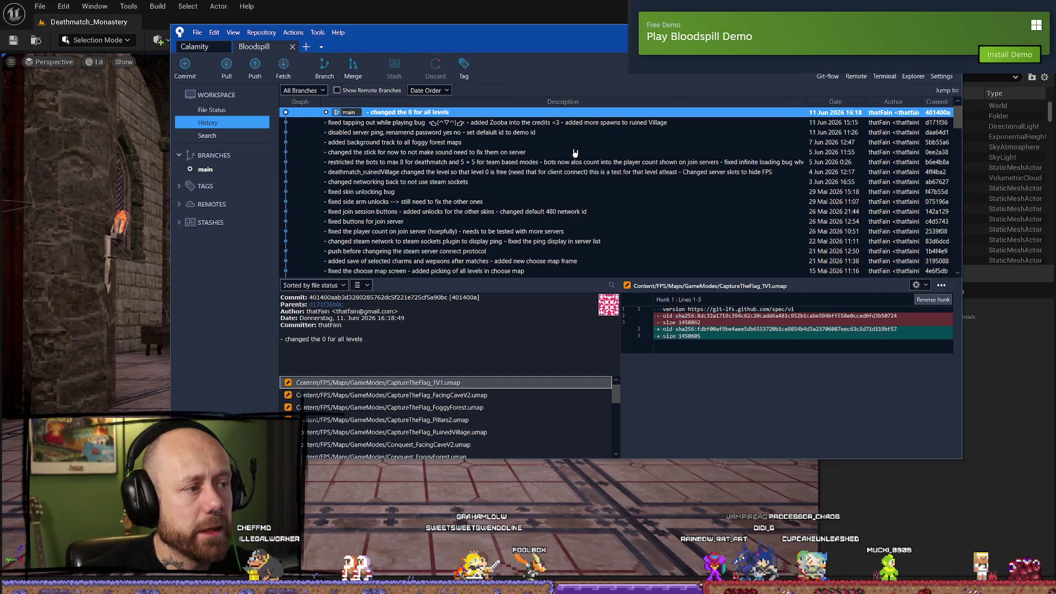
- Inspect recent Bloodspill commits, including the bot-restriction commit and the newest commit's changed files
click(528, 165)
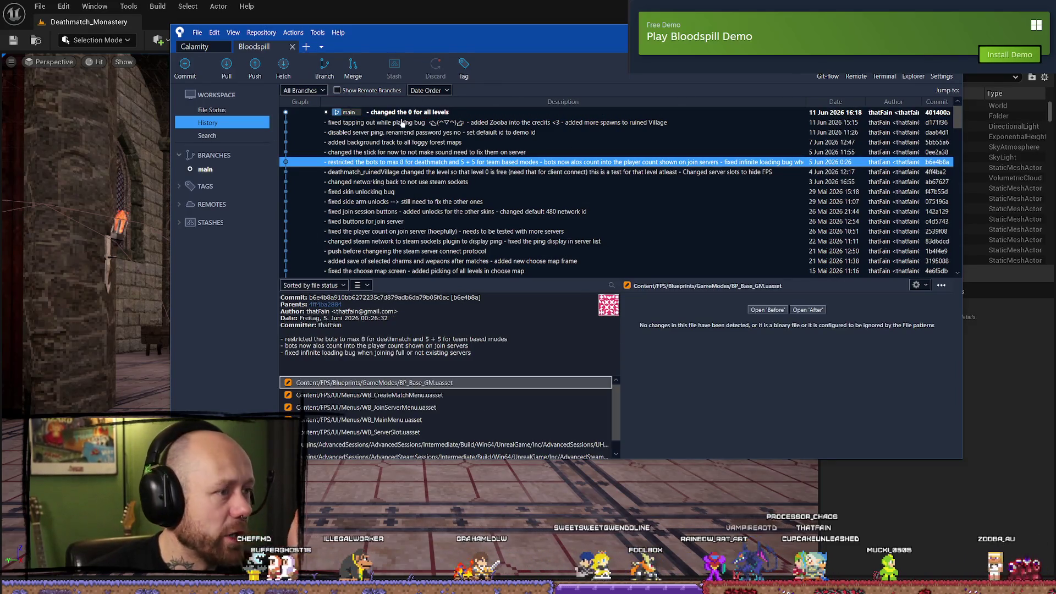
click(424, 120)
click(423, 113)
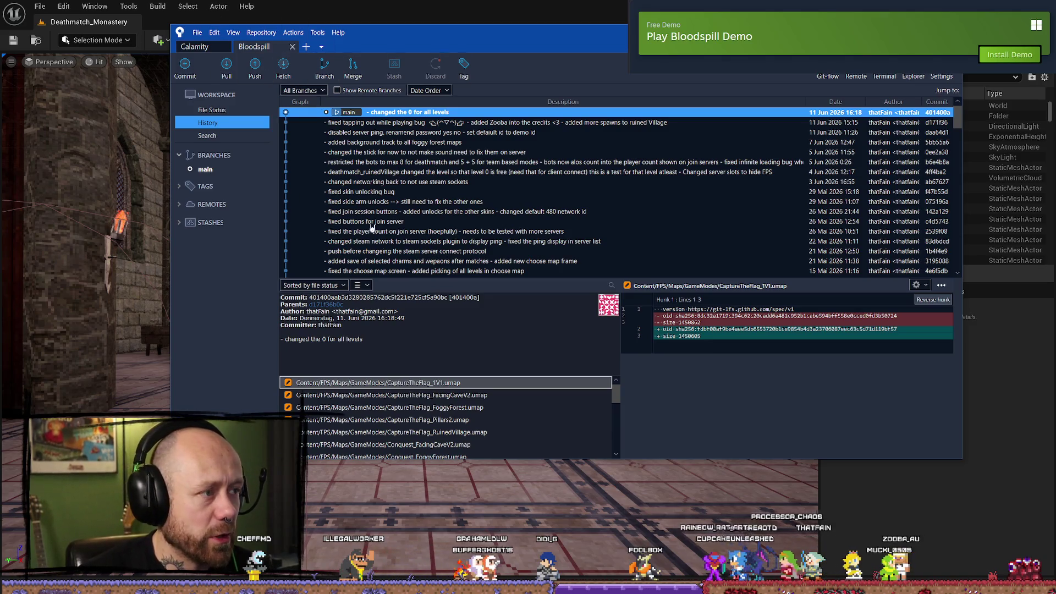
scroll(385, 226, down, 5)
scroll(468, 209, up, 5)
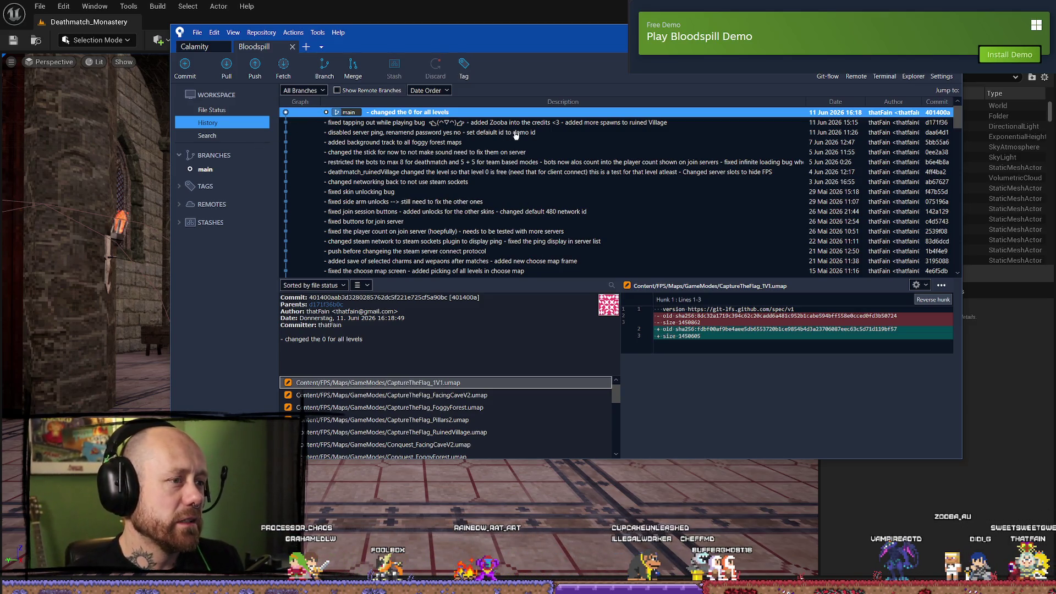
key(Down)
key(Up)
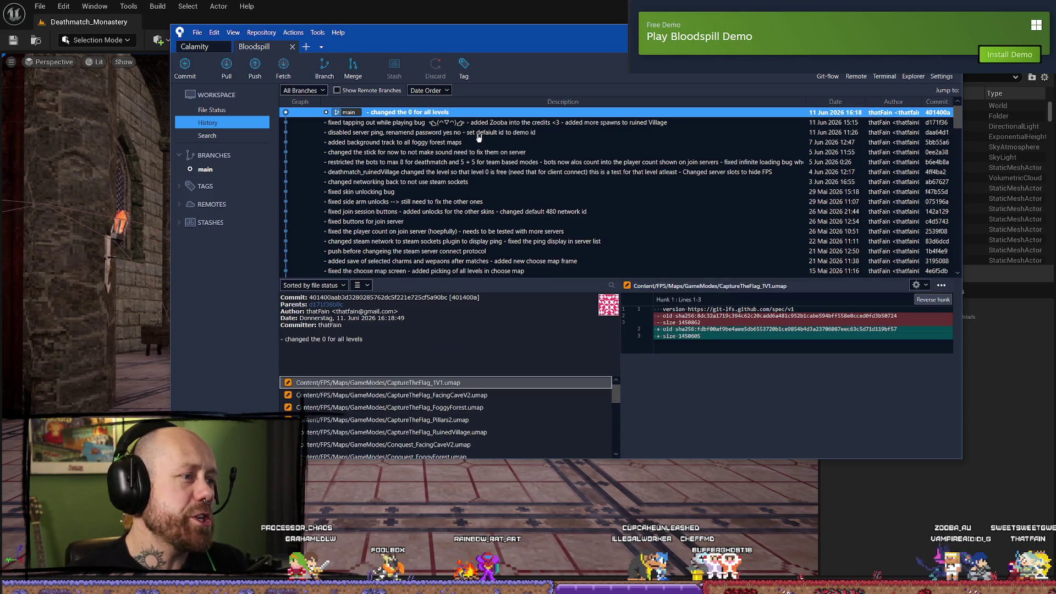
- Select the 'fixed tapping out while playing bug' commit and scroll through its DefaultEngine.ini diff
click(502, 126)
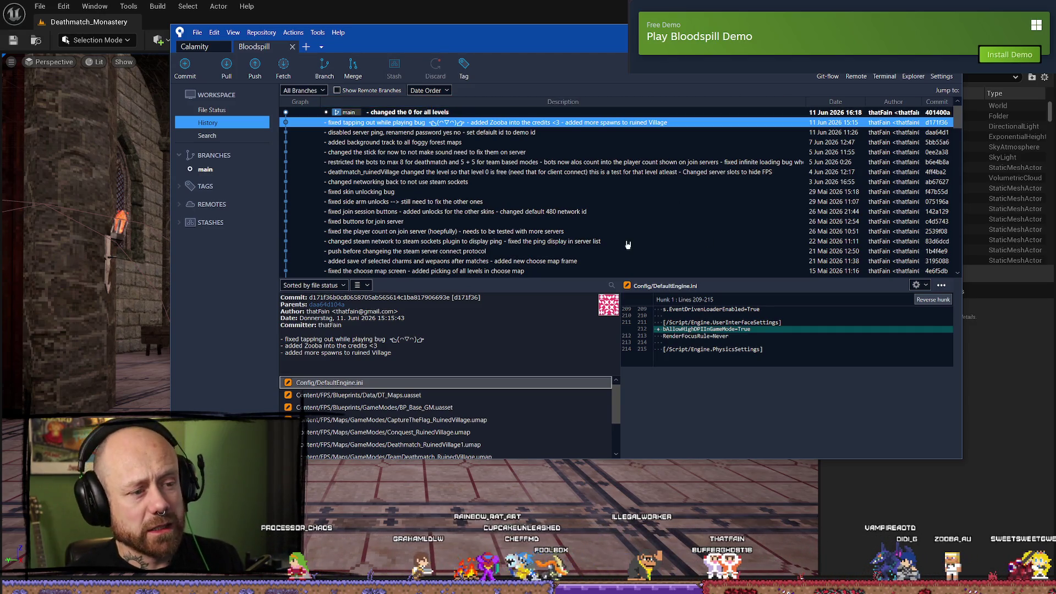
scroll(514, 213, down, 5)
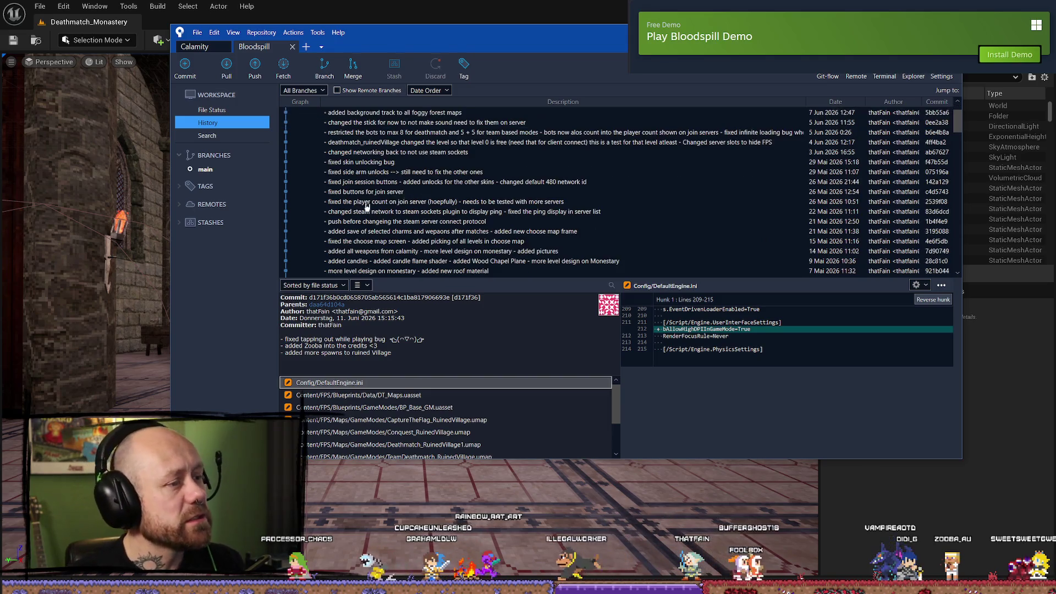
scroll(523, 228, down, 5)
scroll(523, 229, up, 10)
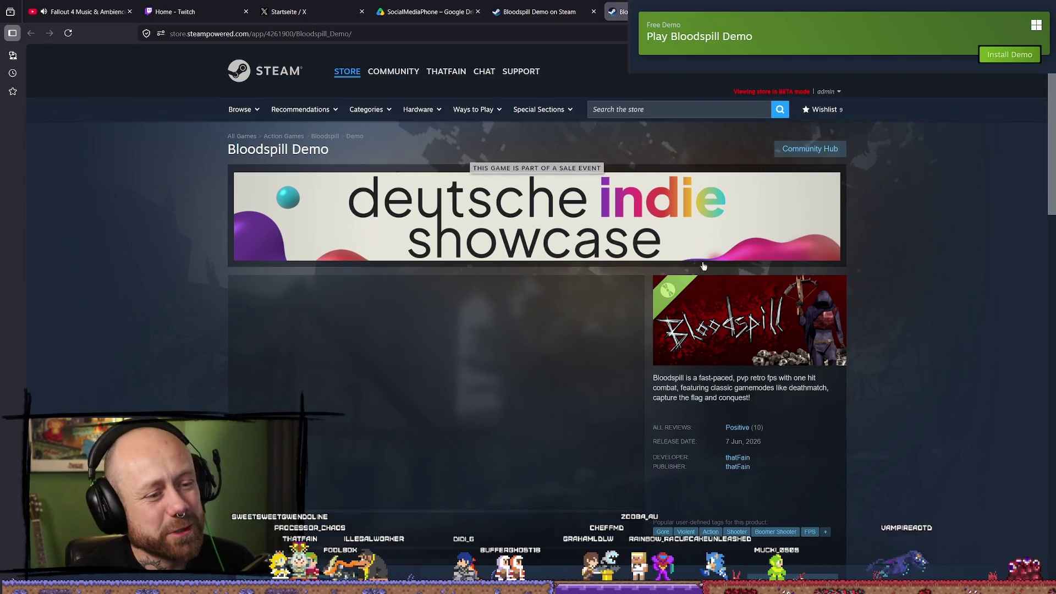
- Open the Deutsche Indie Showcase sale page and scroll its Showcase Selection down to Children of Saturn
click(683, 240)
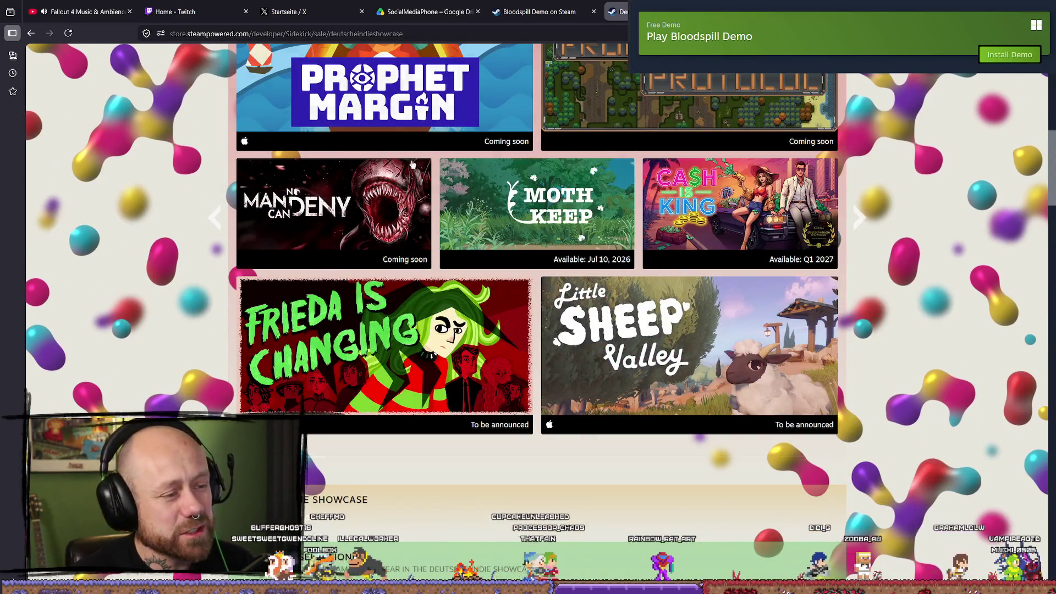
scroll(413, 164, up, 10)
scroll(389, 211, down, 5)
scroll(807, 250, down, 10)
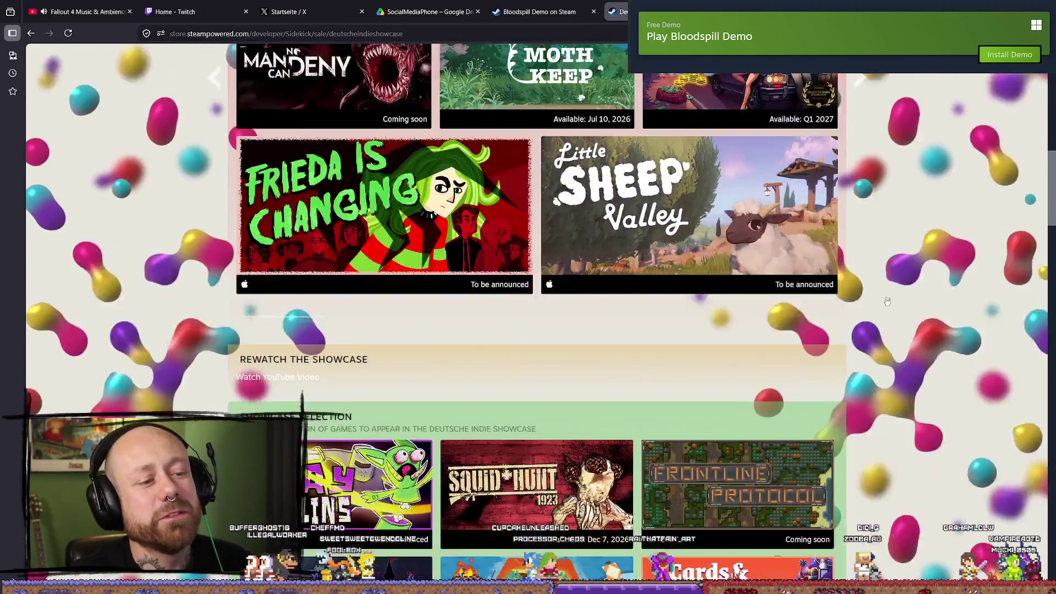
scroll(930, 248, down, 2)
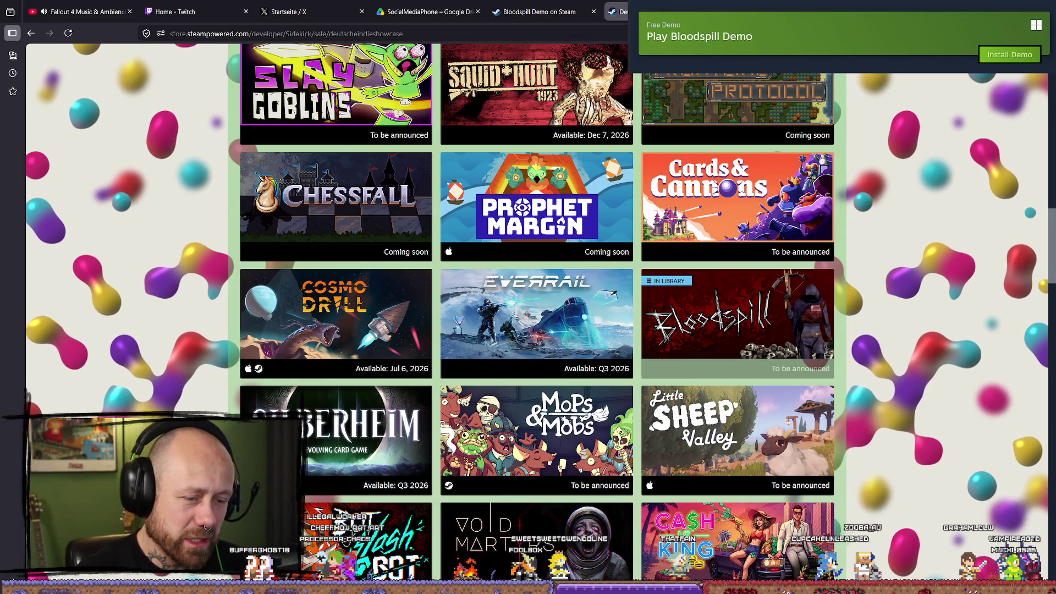
scroll(902, 220, up, 6)
scroll(898, 237, down, 2)
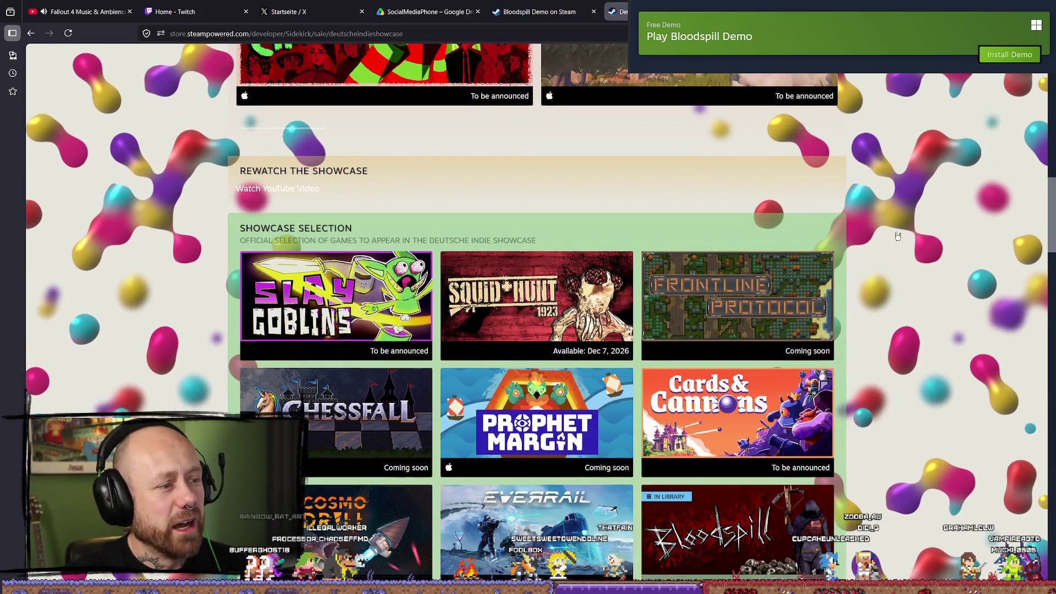
scroll(935, 234, down, 3)
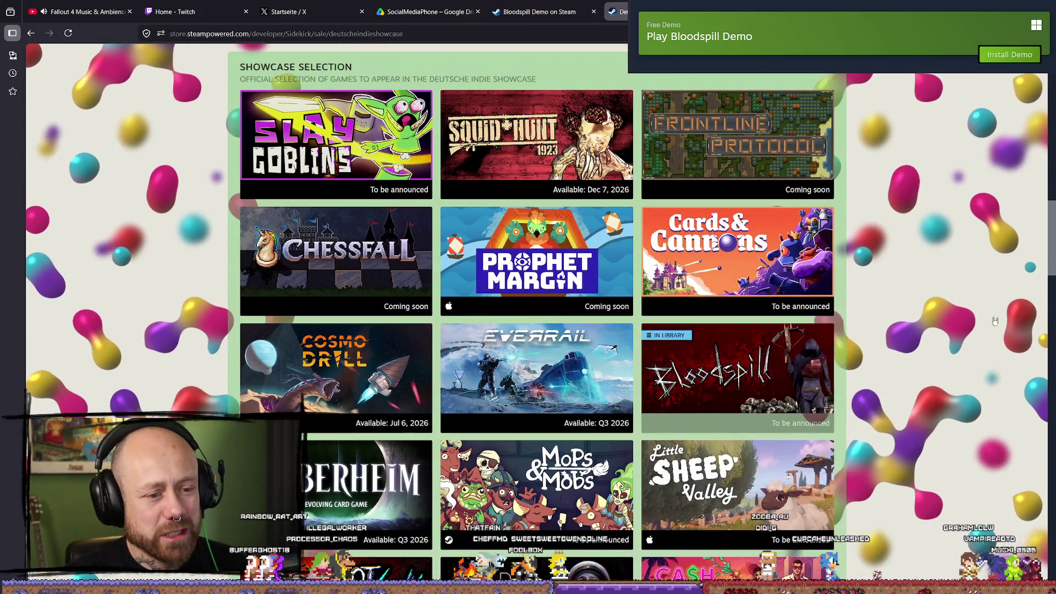
scroll(917, 442, down, 10)
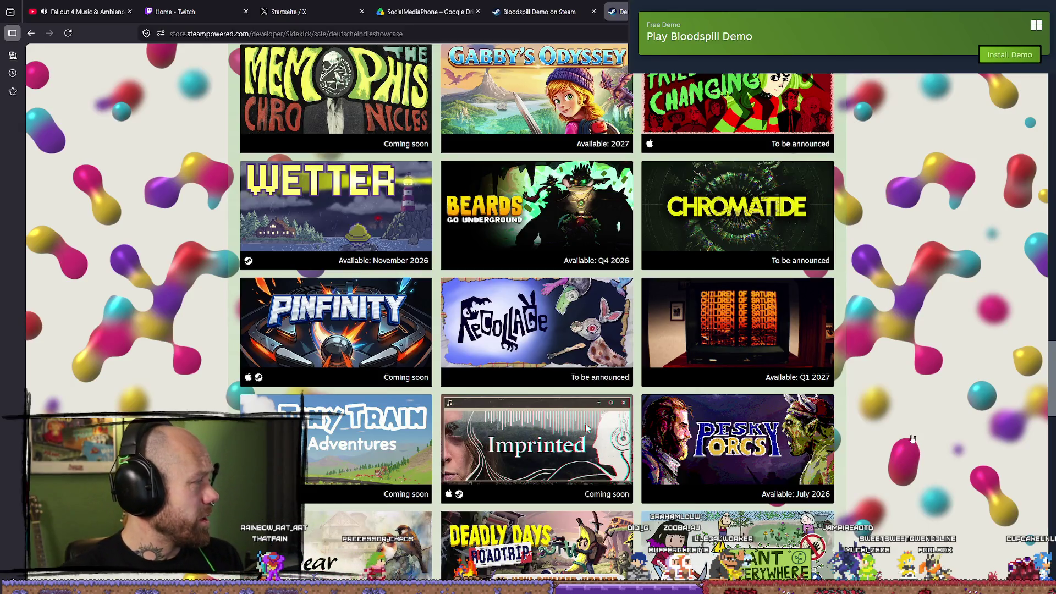
mouse_move(767, 344)
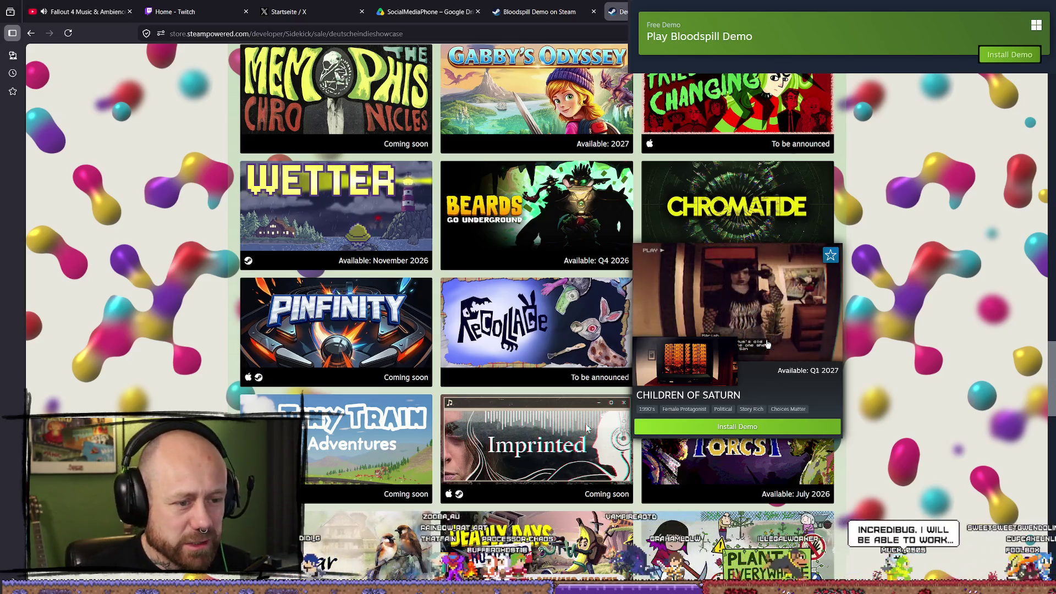
- Watch the Children of Saturn trailer on its store page, then close that tab
click(768, 344)
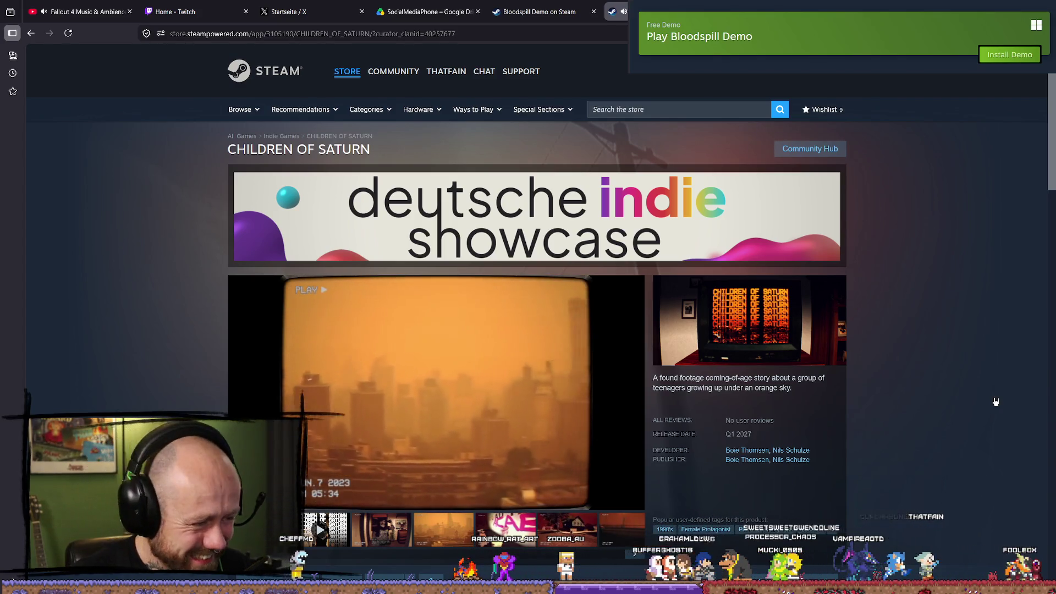
mouse_move(484, 405)
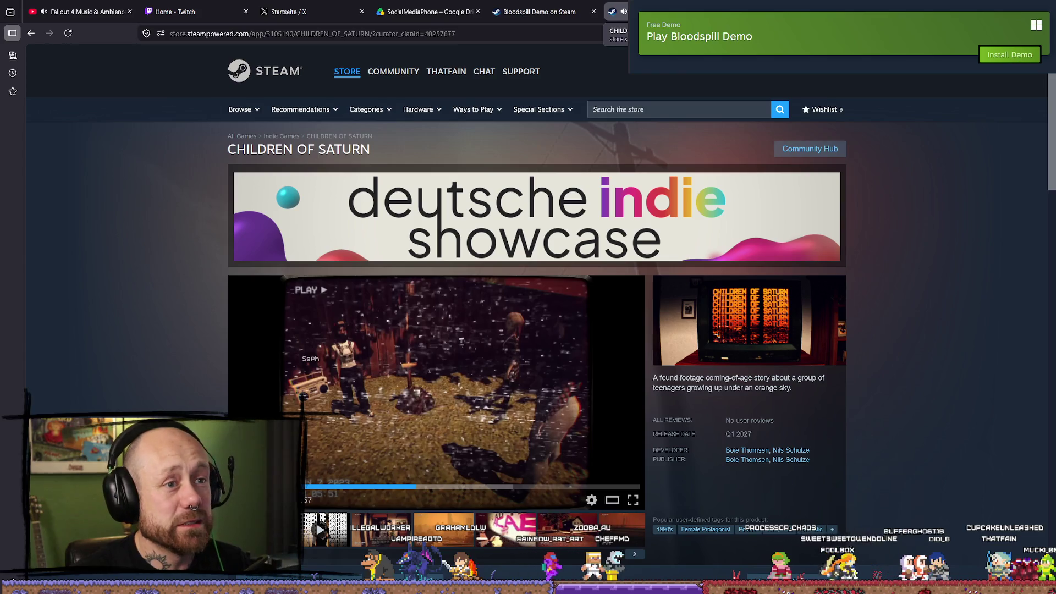
key(ctrl+w)
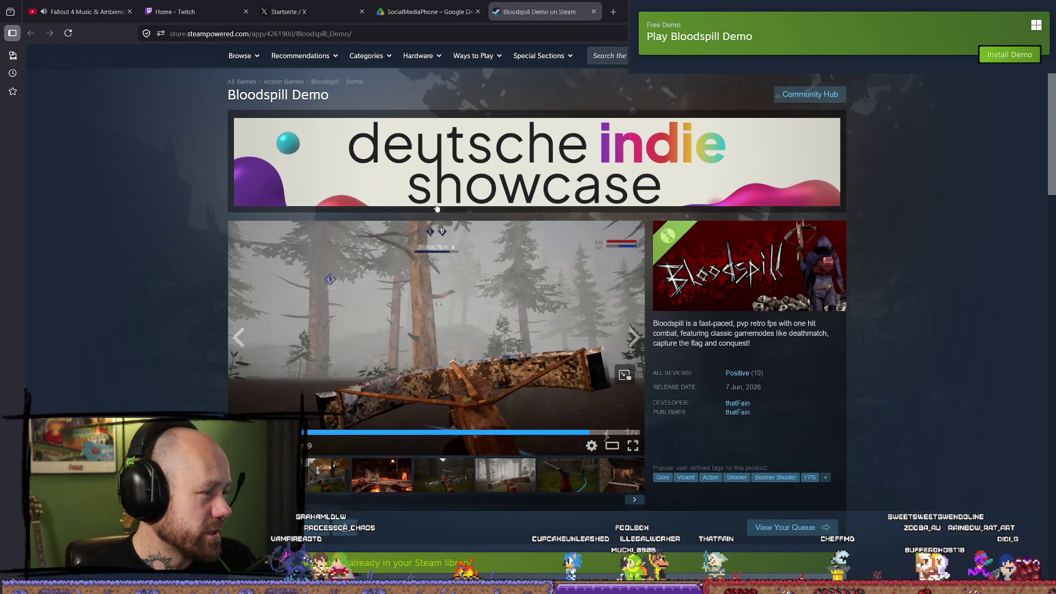
- Reopen the Deutsche Indie Showcase page and scroll down to Soinox and Cosmo Drill
click(632, 173)
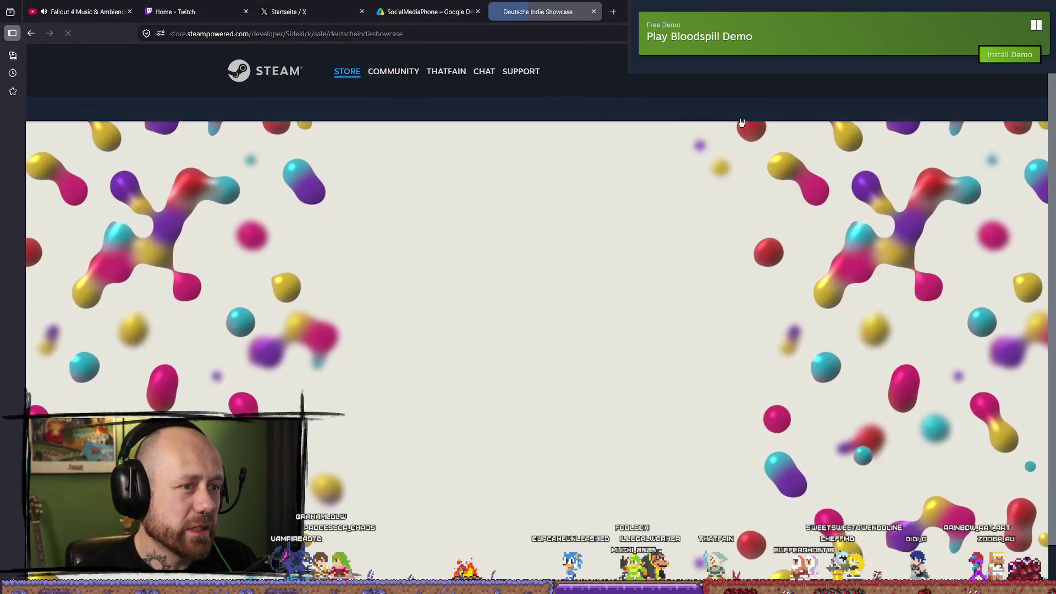
scroll(658, 241, down, 5)
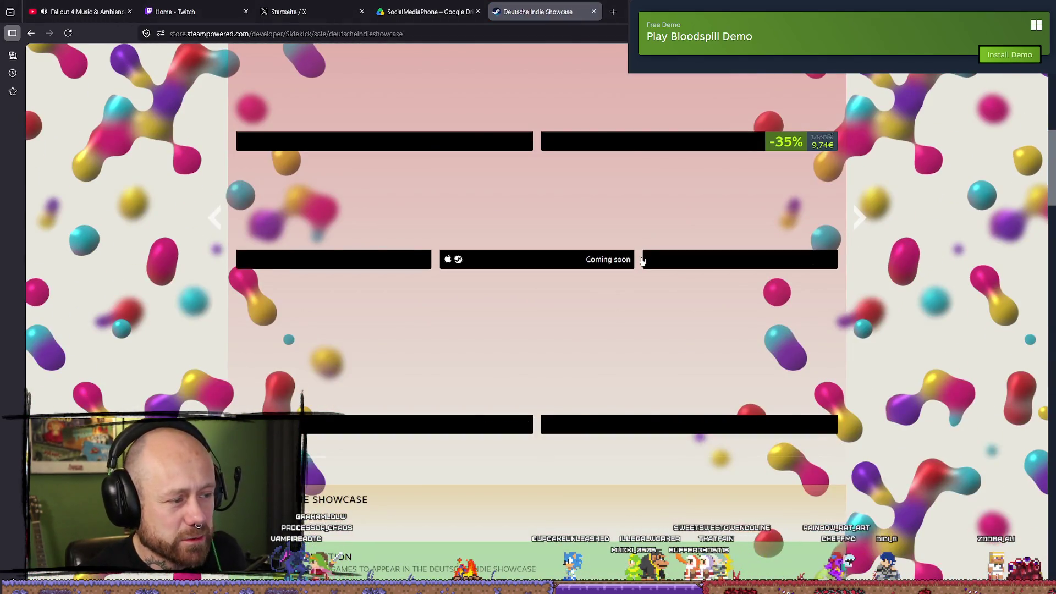
scroll(917, 274, up, 3)
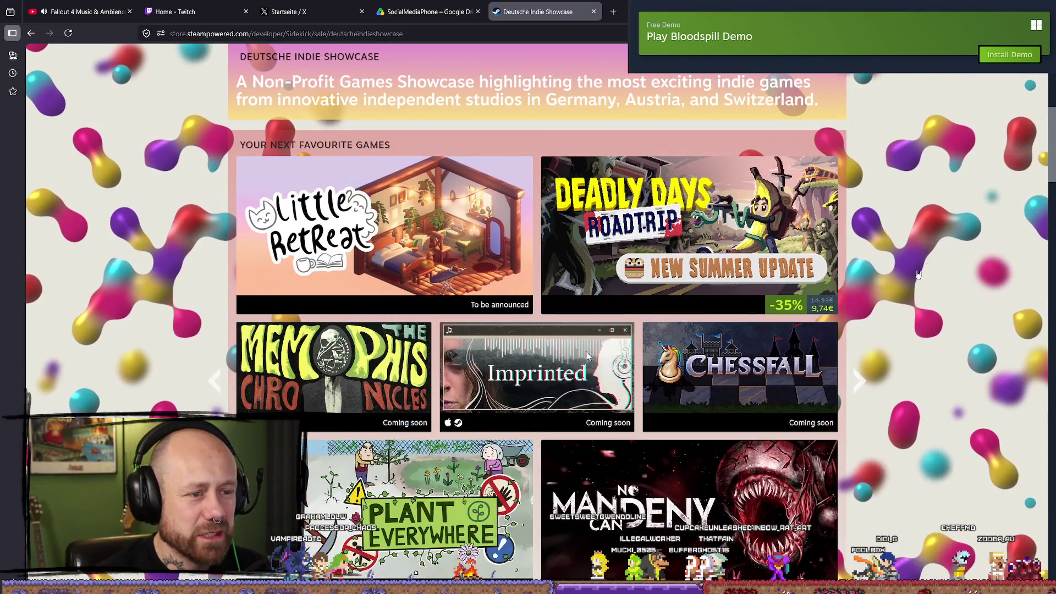
scroll(917, 273, down, 8)
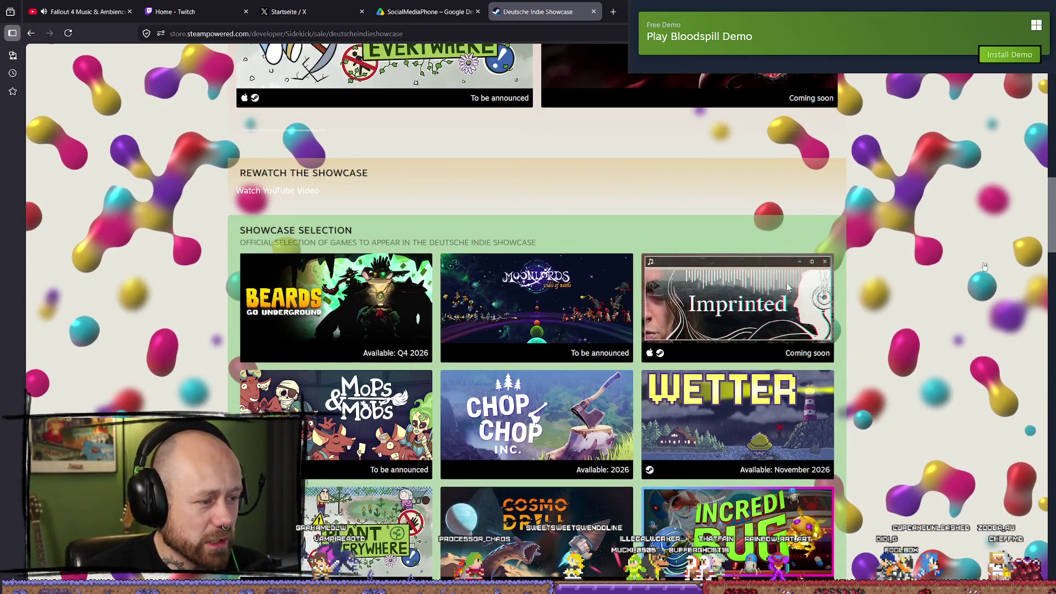
scroll(984, 267, down, 2)
scroll(986, 266, down, 4)
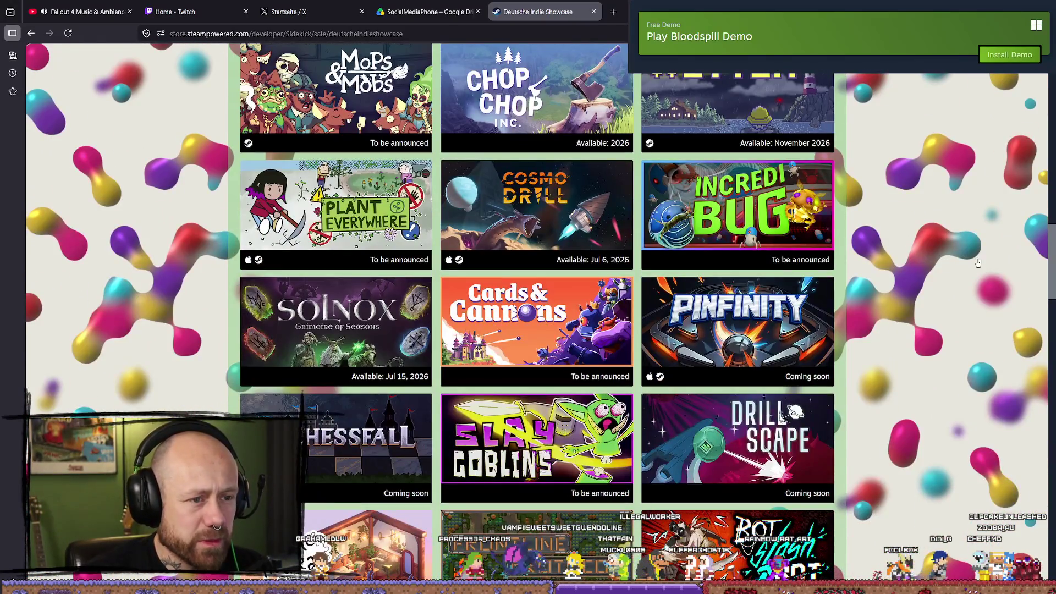
- Open Incredibug's store page, watch its teaser full screen, then close the page
click(792, 199)
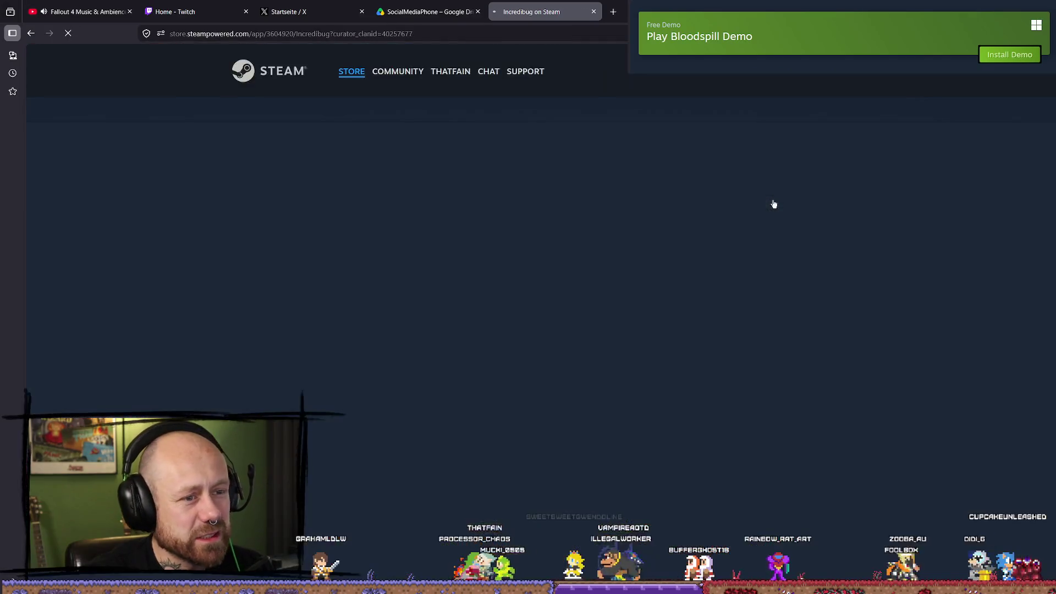
scroll(728, 220, down, 7)
scroll(431, 323, up, 6)
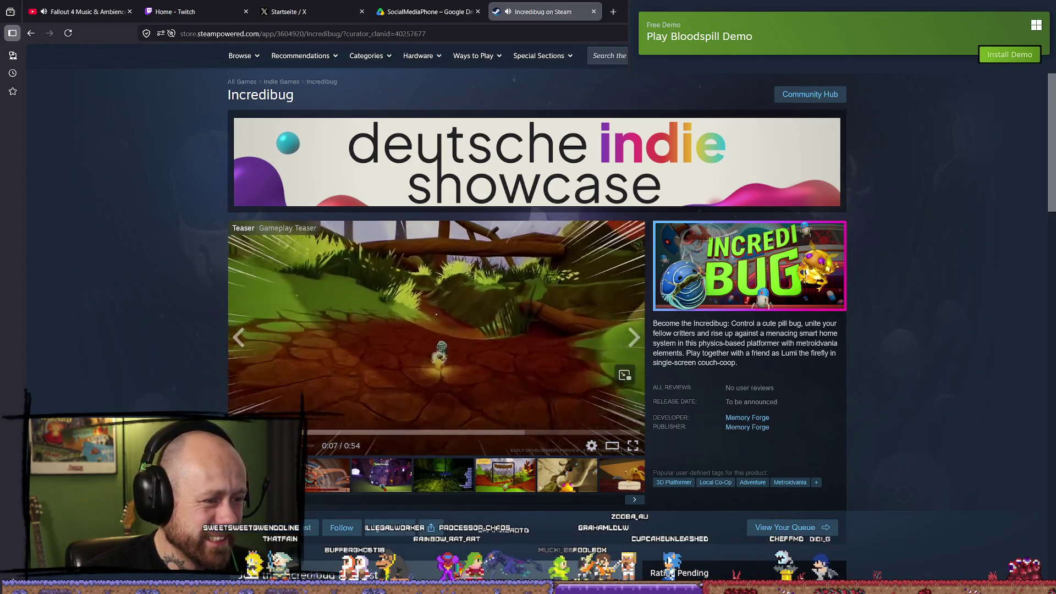
click(640, 447)
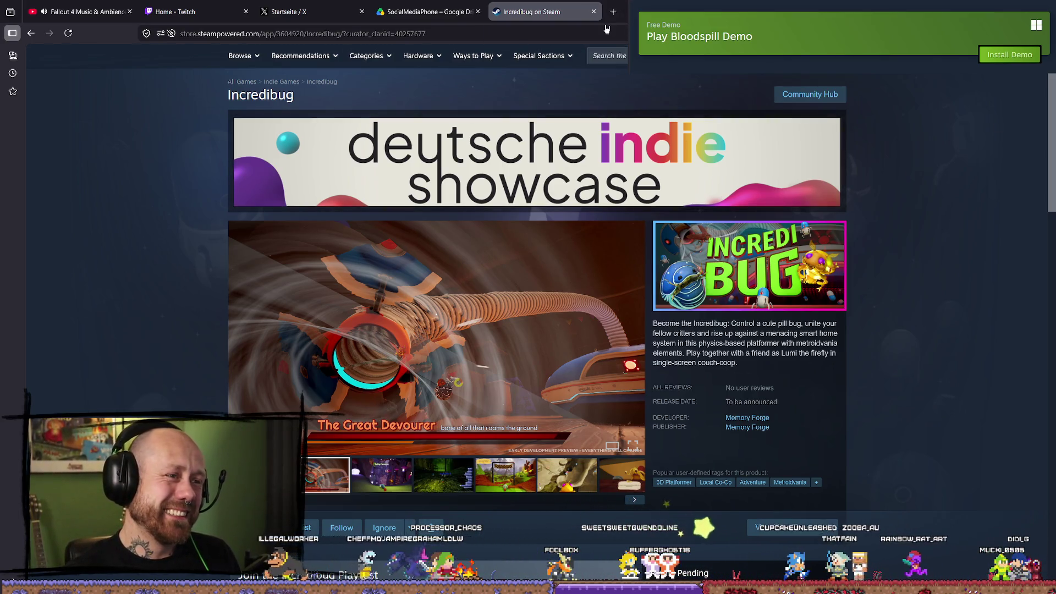
click(594, 11)
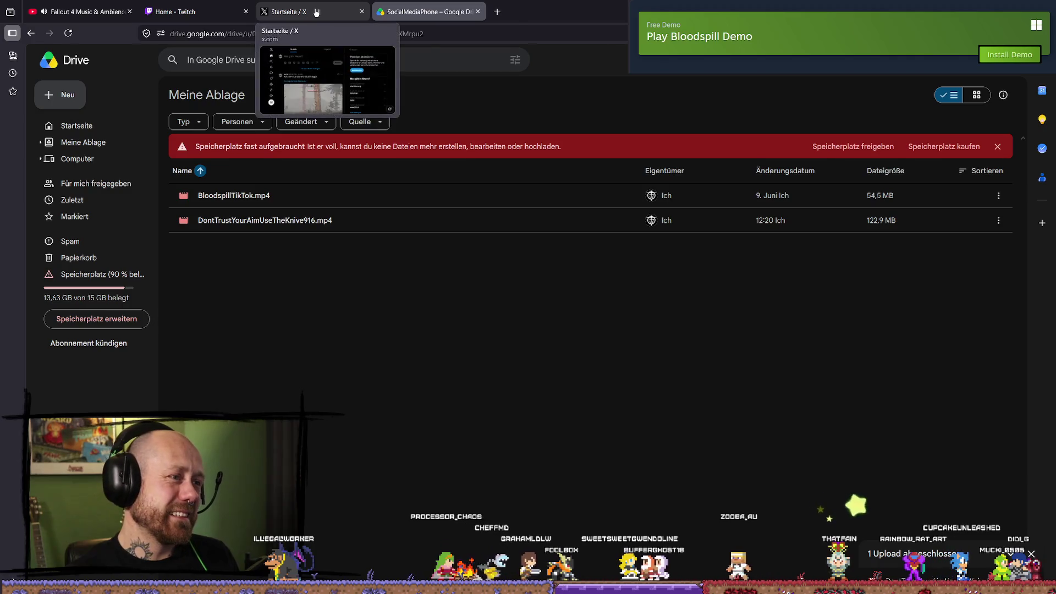
- Close the Google Drive page and switch to the already open Bluesky feed
click(478, 11)
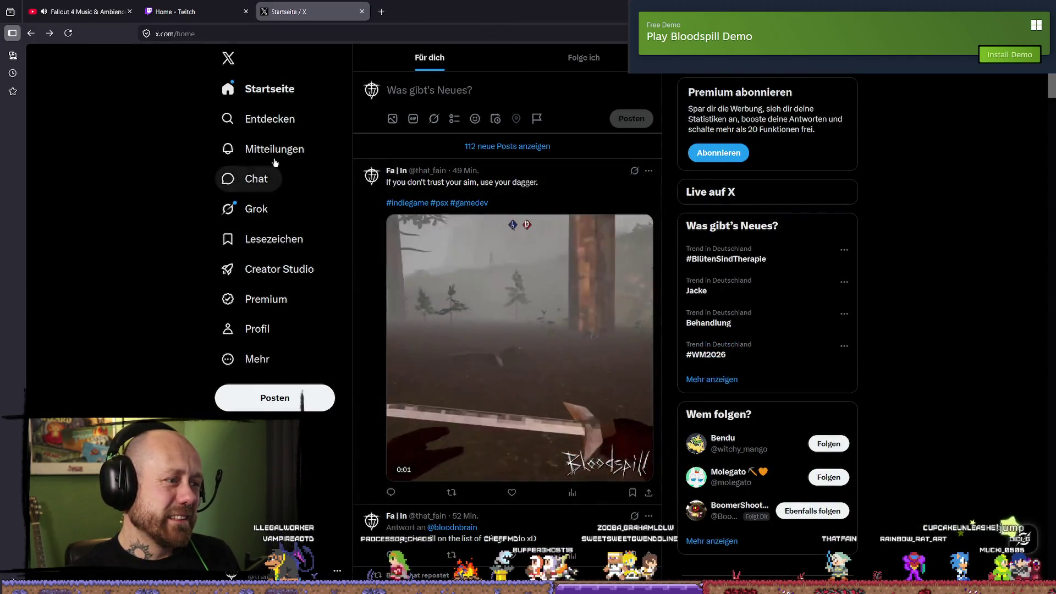
click(313, 30)
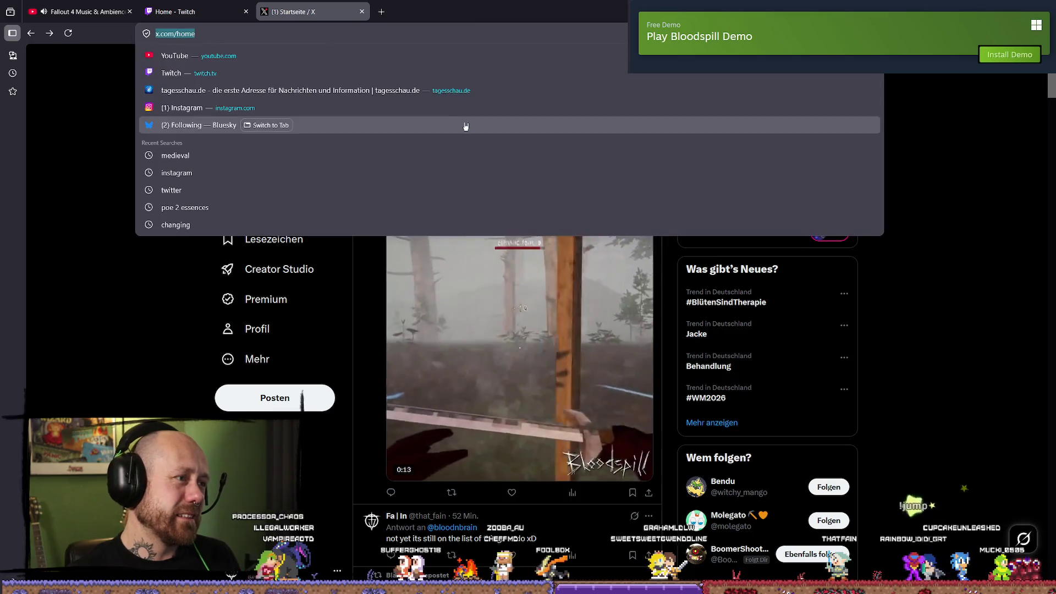
key(Down)
key(Down)
key(Down)
key(Down)
key(Down)
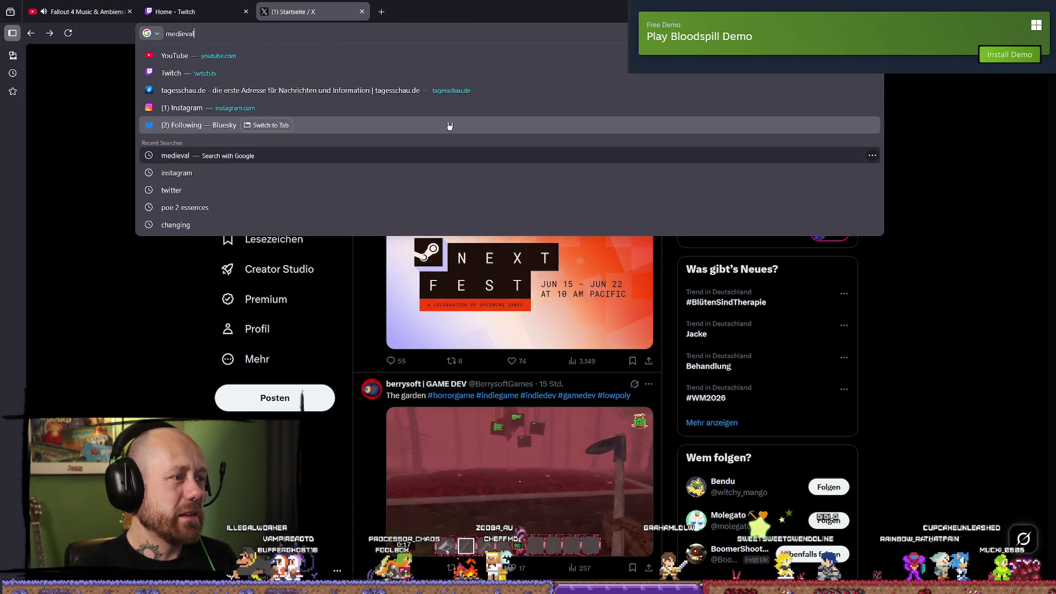
key(Return)
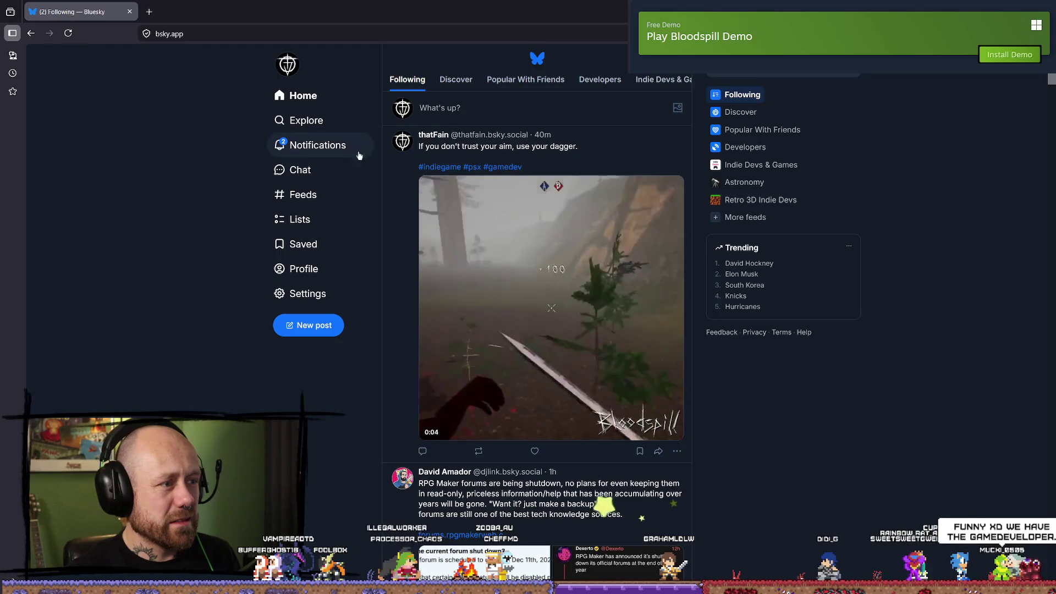
scroll(361, 147, down, 6)
scroll(361, 146, up, 6)
- Close Bluesky, like the Steam Next Fest post on X (74 to 75), and close the X tab
mouse_move(440, 12)
mouse_down()
mouse_move(440, 49)
mouse_move(502, 165)
mouse_up()
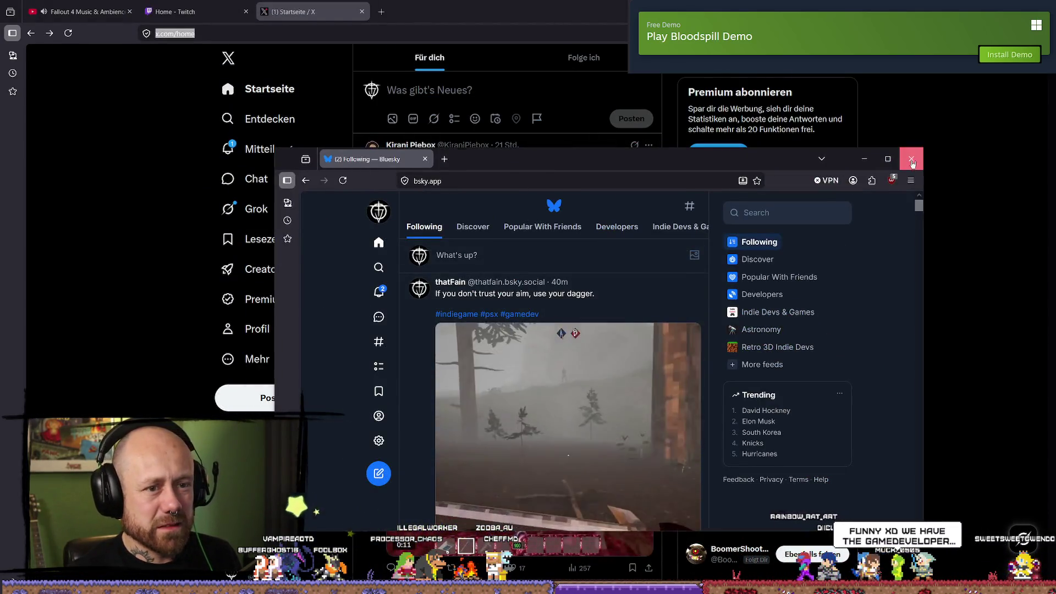
click(911, 159)
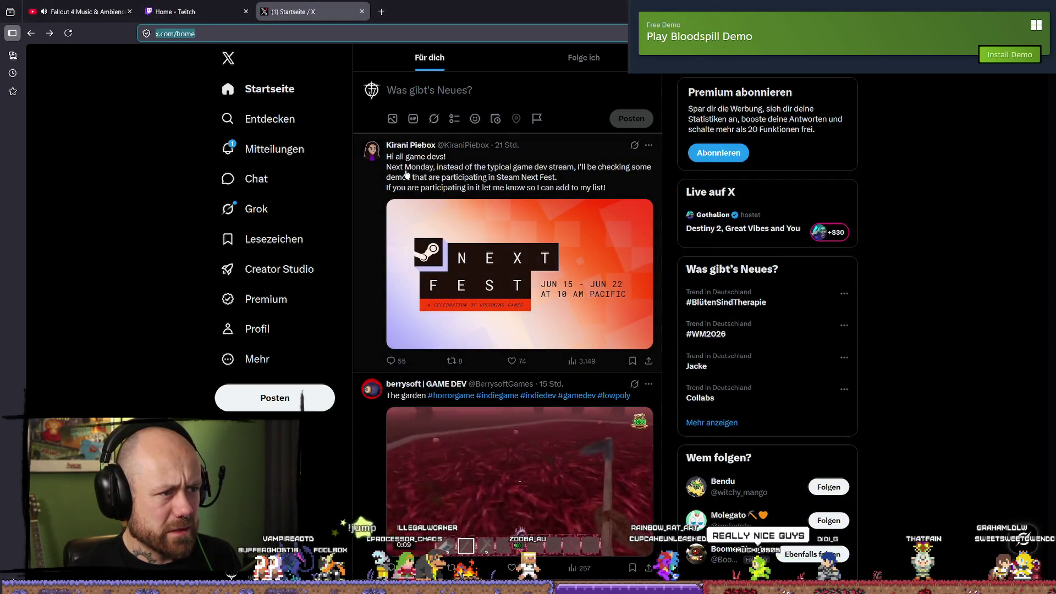
click(511, 361)
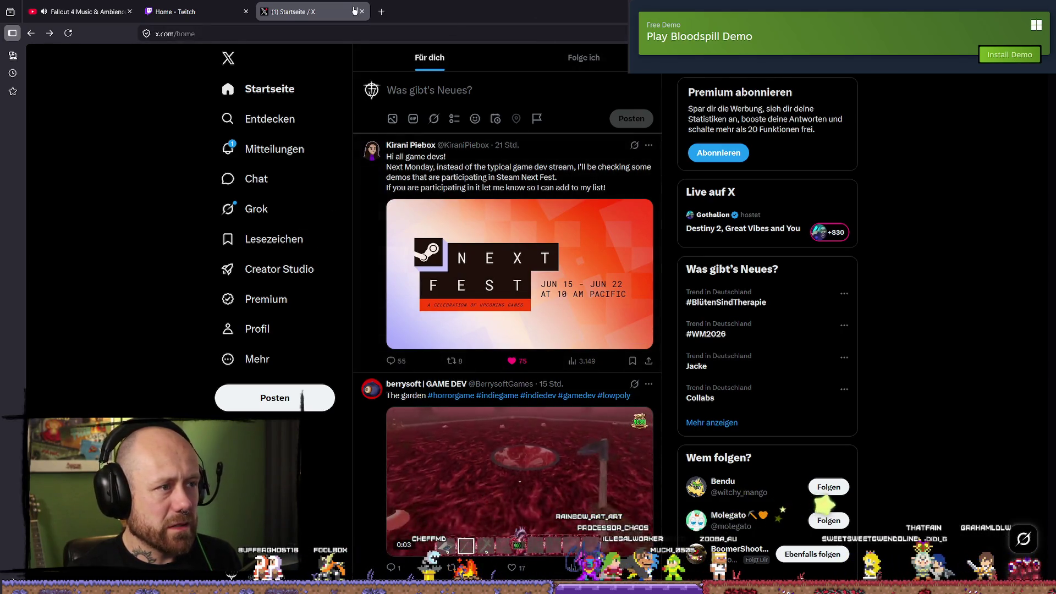
key(ctrl+w)
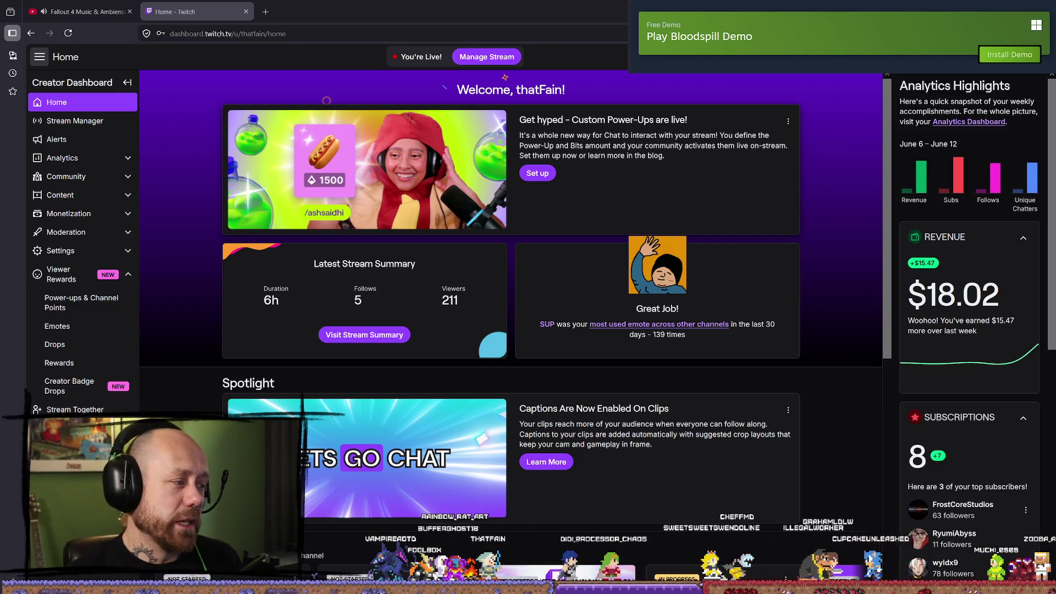
- Switch from the Twitch dashboard back to the Unreal Editor with Deathmatch_Monastery open
key(alt+Tab)
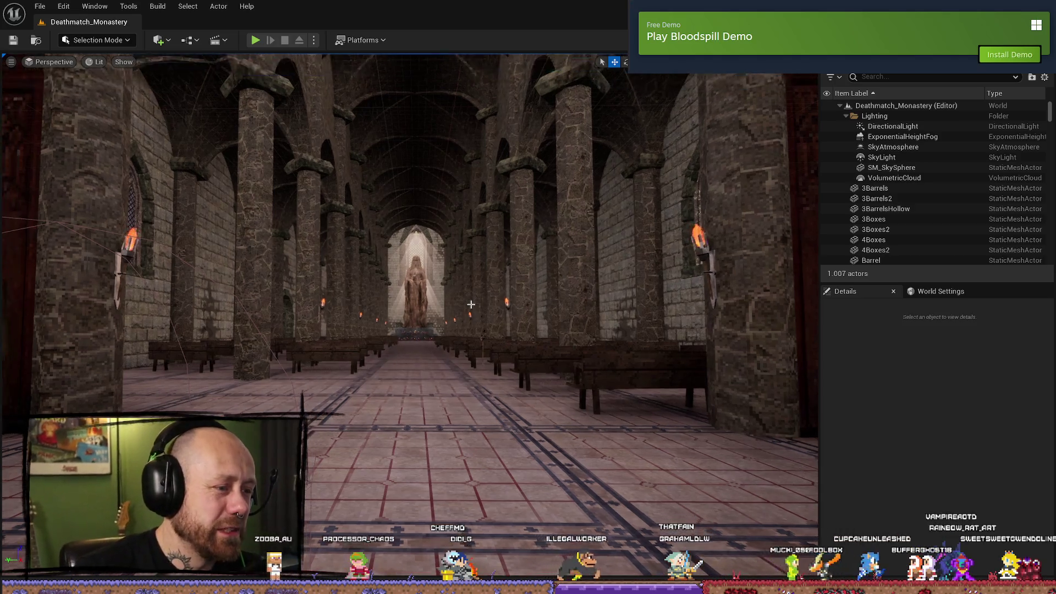
- Make the viewport full screen, start a playtest, and walk through the doorway toward the bookshelves
key(F11)
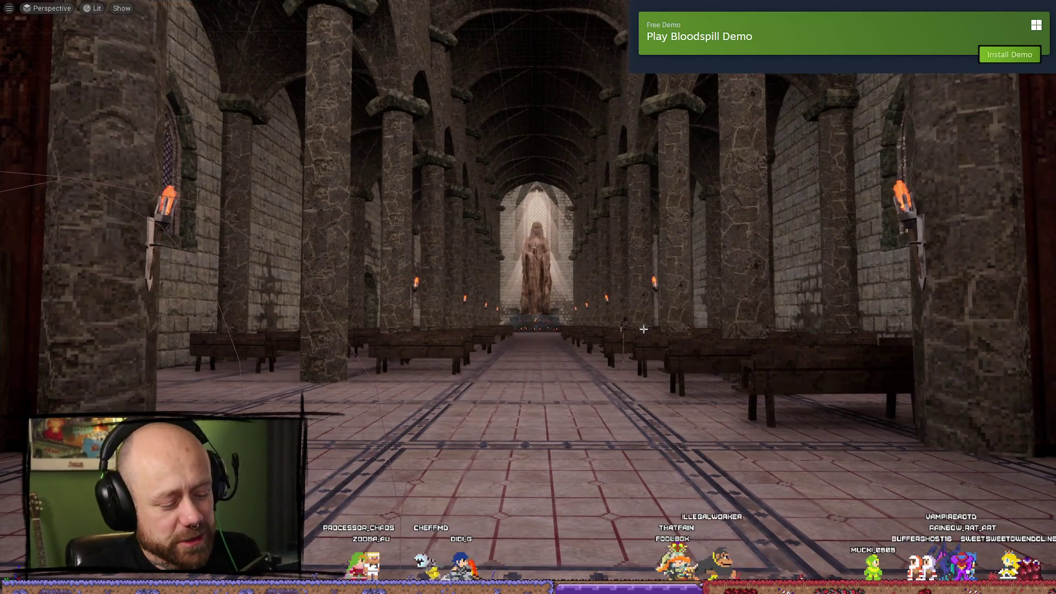
key(alt+p)
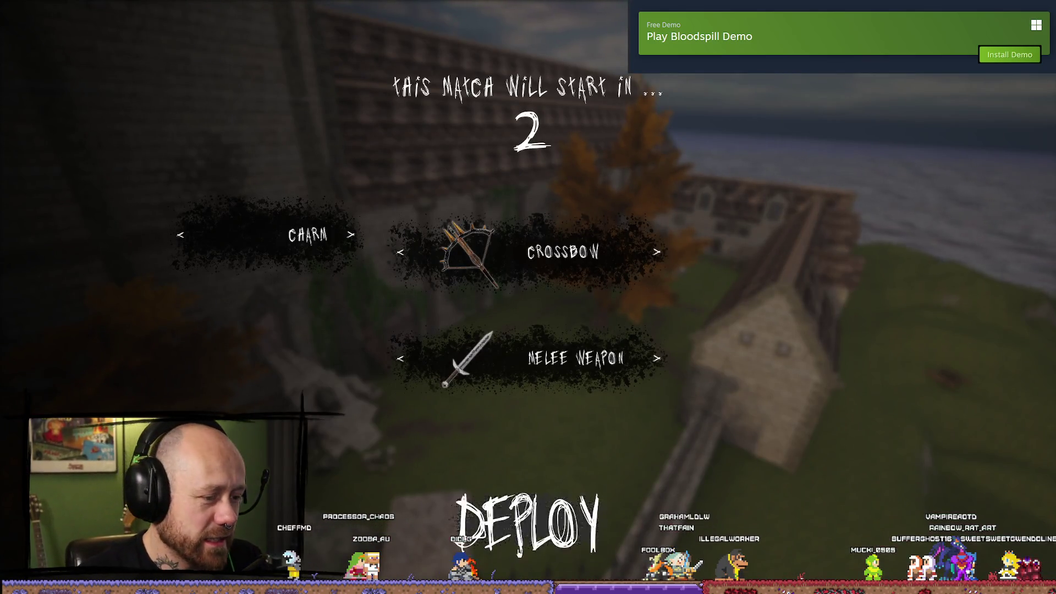
key(w)
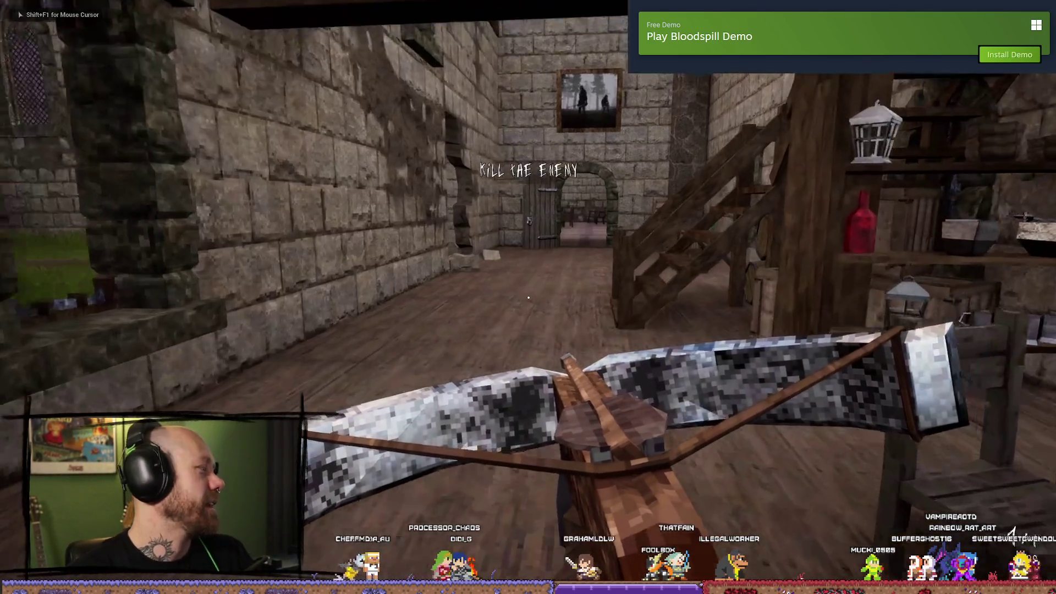
key(w)
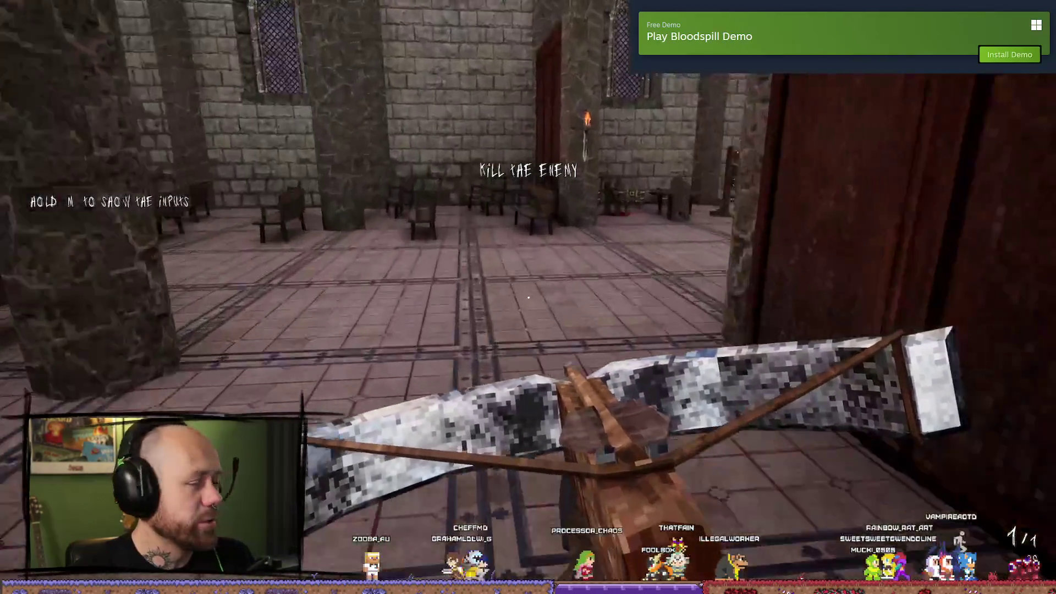
key(w)
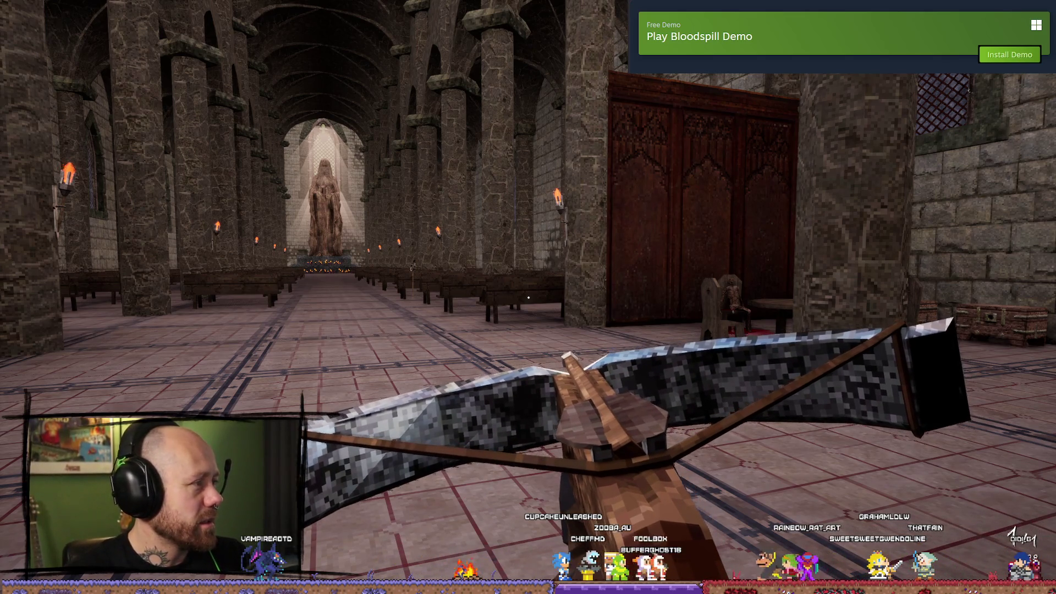
- Briefly switch to the desktop and Twitch dashboard, return to the game, then stop the playtest
key(alt+Tab)
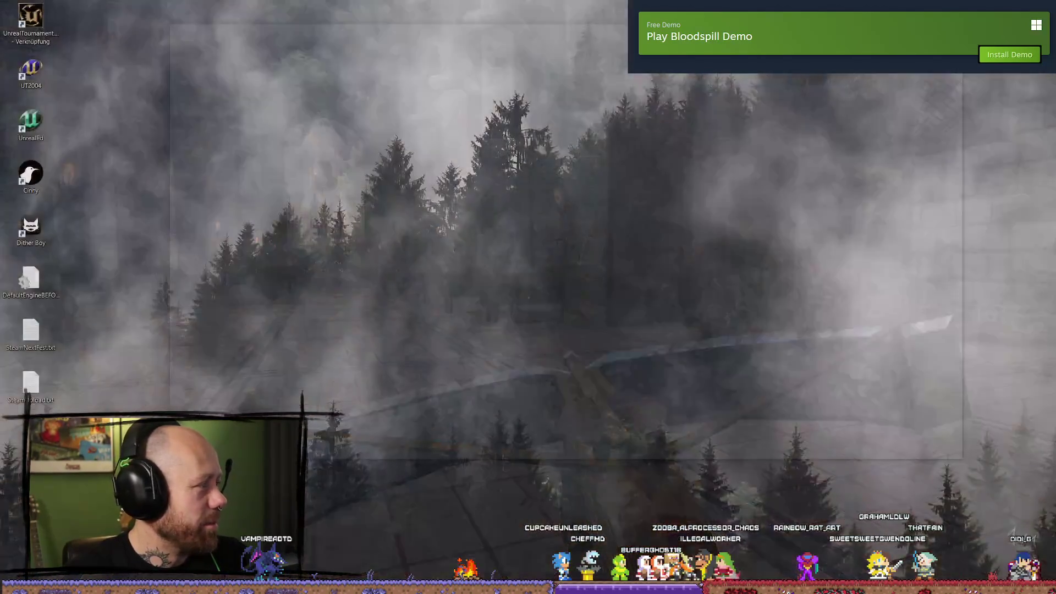
key(alt+Tab)
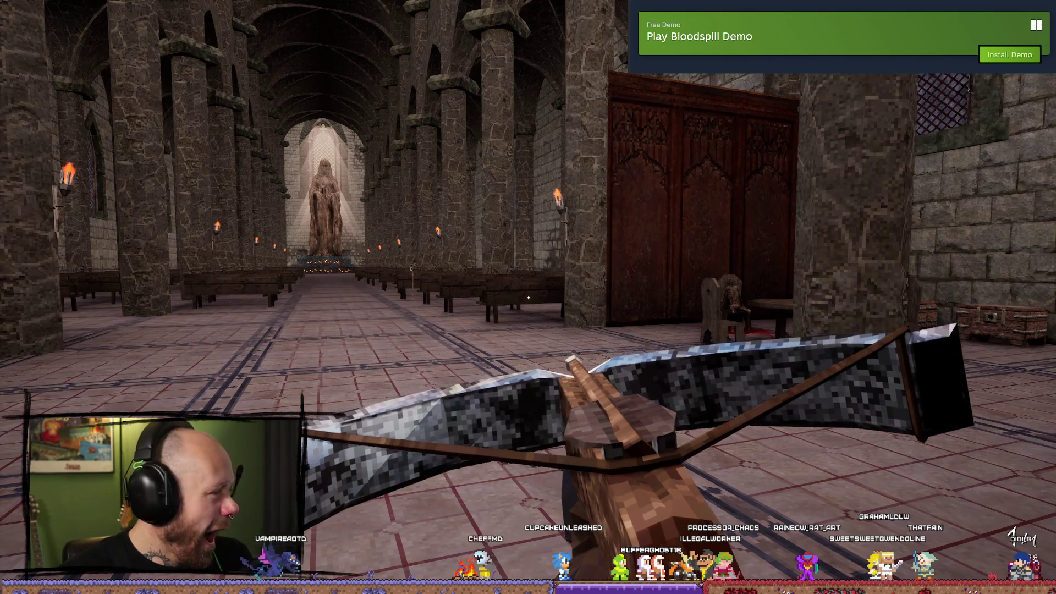
key(alt+Tab)
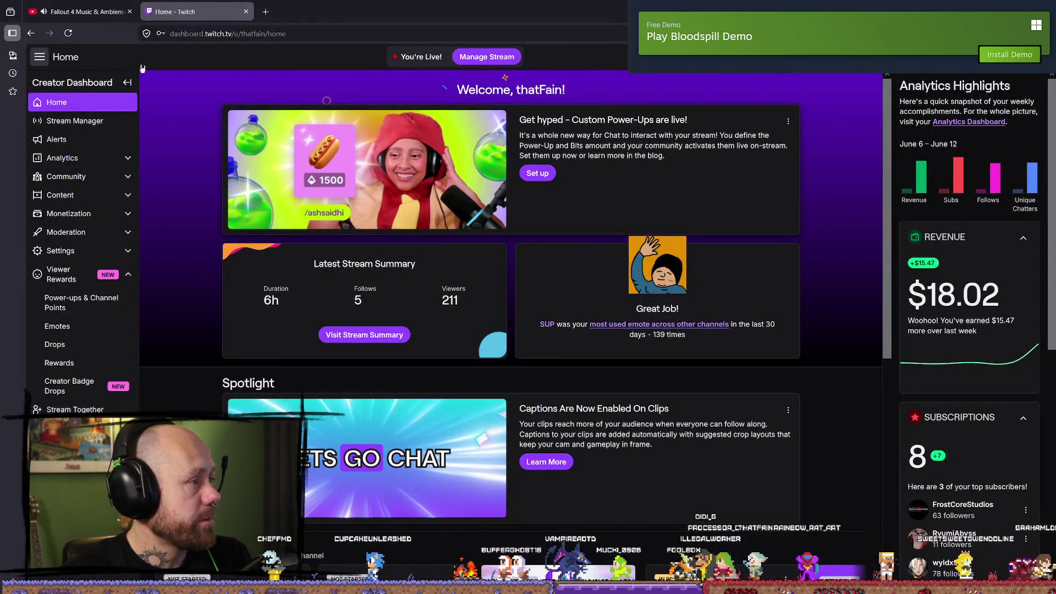
key(alt+Tab)
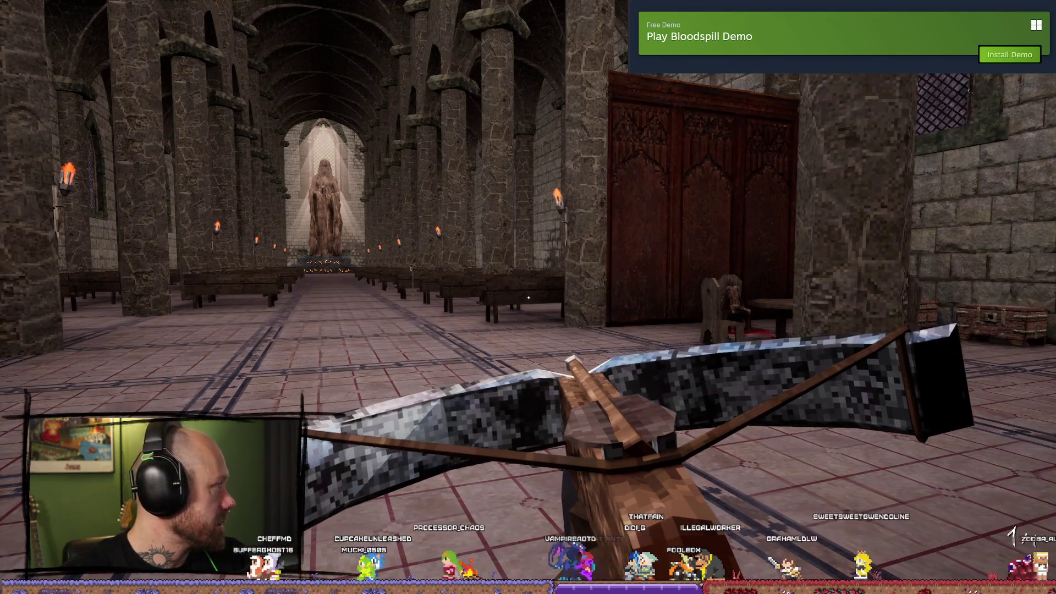
click(449, 319)
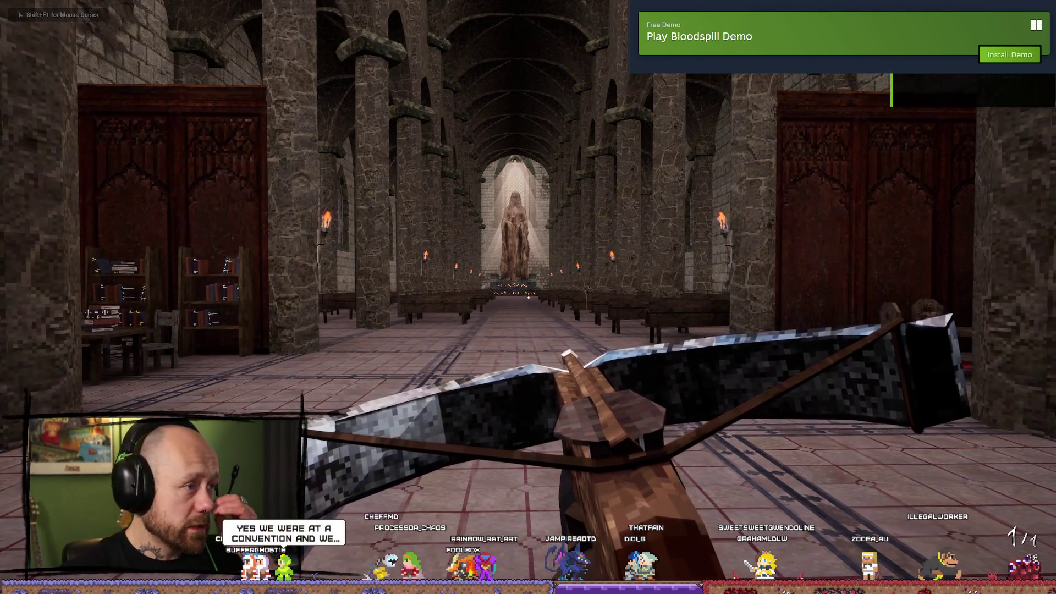
key(Escape)
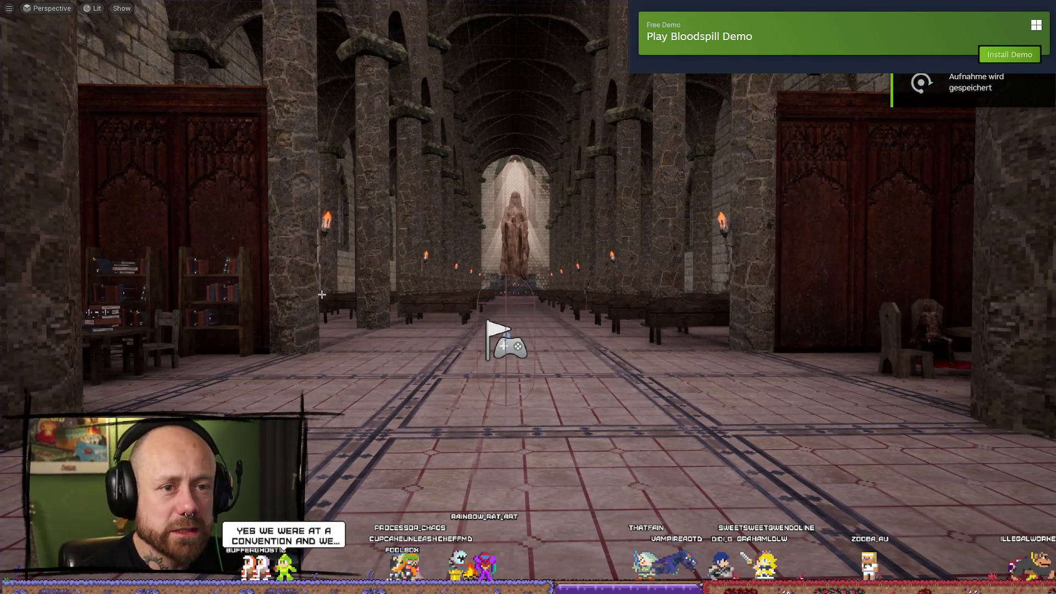
- Run a short second playtest, then bring up the church mesh's actions list
key(alt+p)
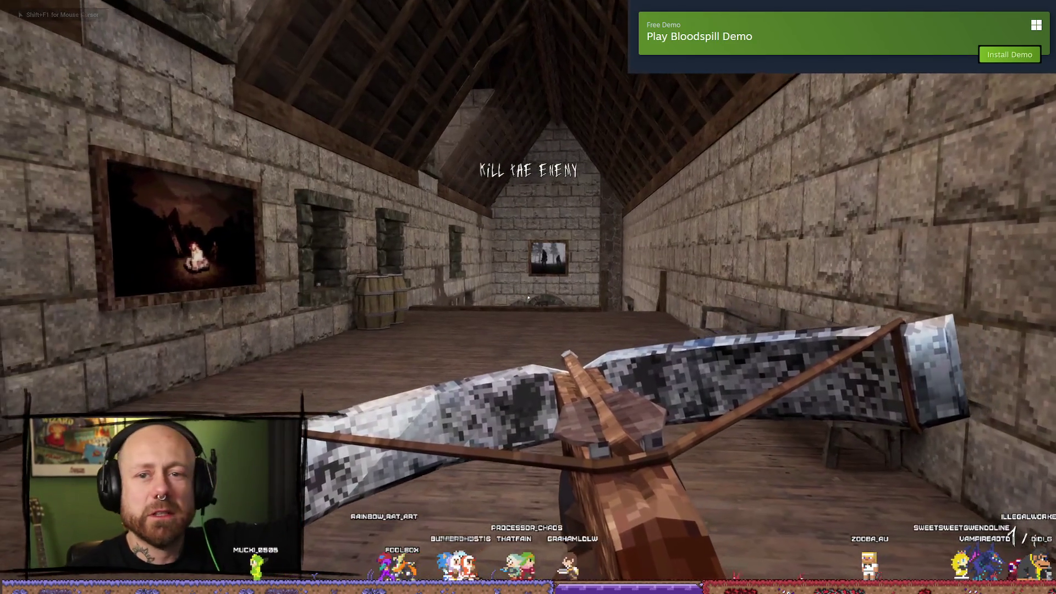
key(Escape)
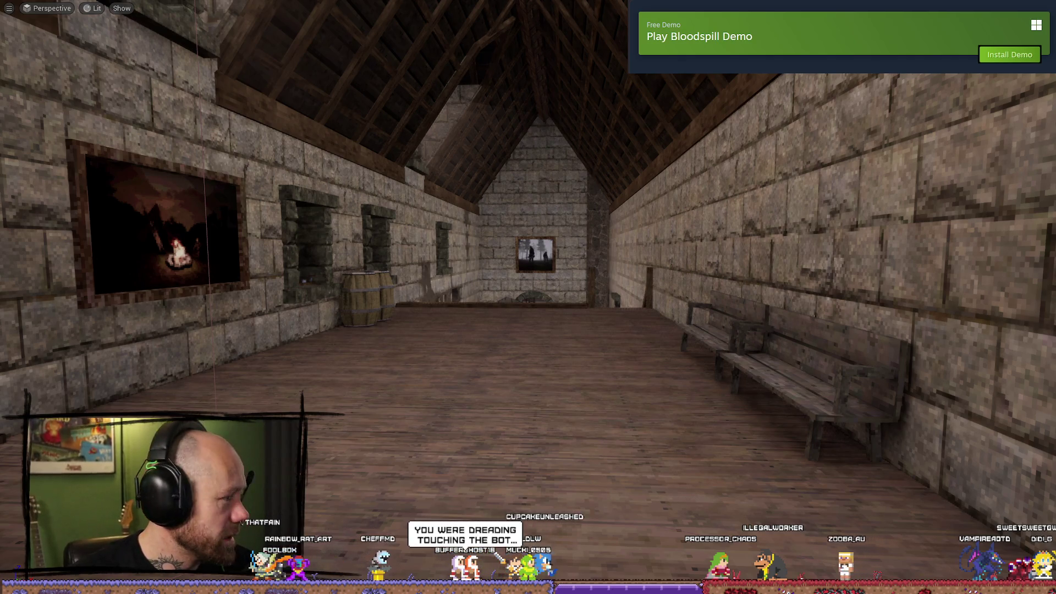
right_click(561, 352)
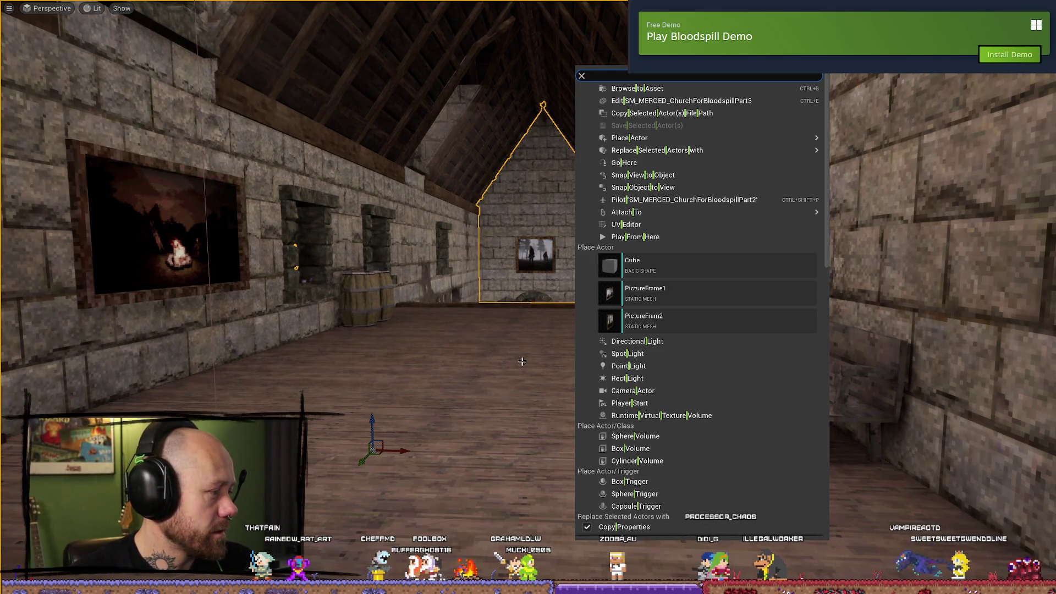
- Fly the camera toward the church's end wall and back, then open the Content Drawer
drag(522, 361, 547, 286)
mouse_move(403, 352)
mouse_down()
mouse_move(401, 374)
mouse_move(403, 363)
mouse_up()
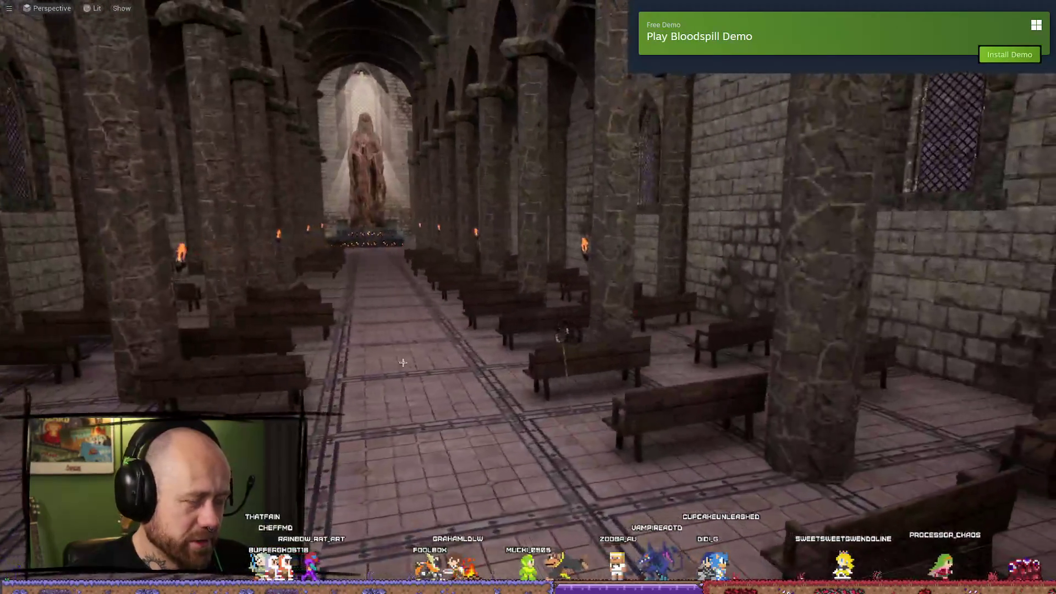
key(ctrl+space)
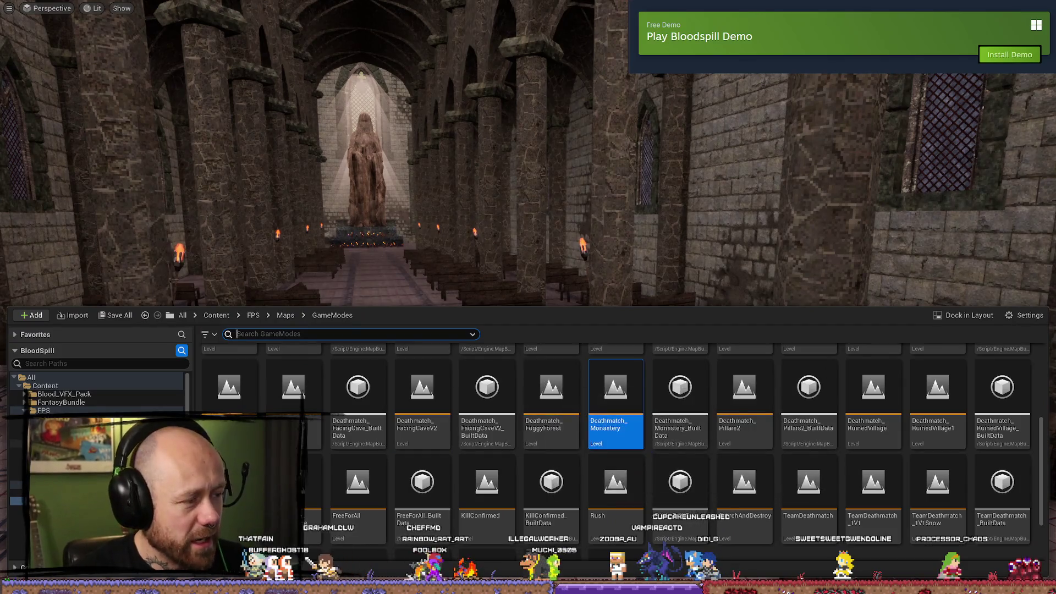
- Browse from Maps into the FPS folder, its Animations folder, then the AI and UI folders
key(BackSpace)
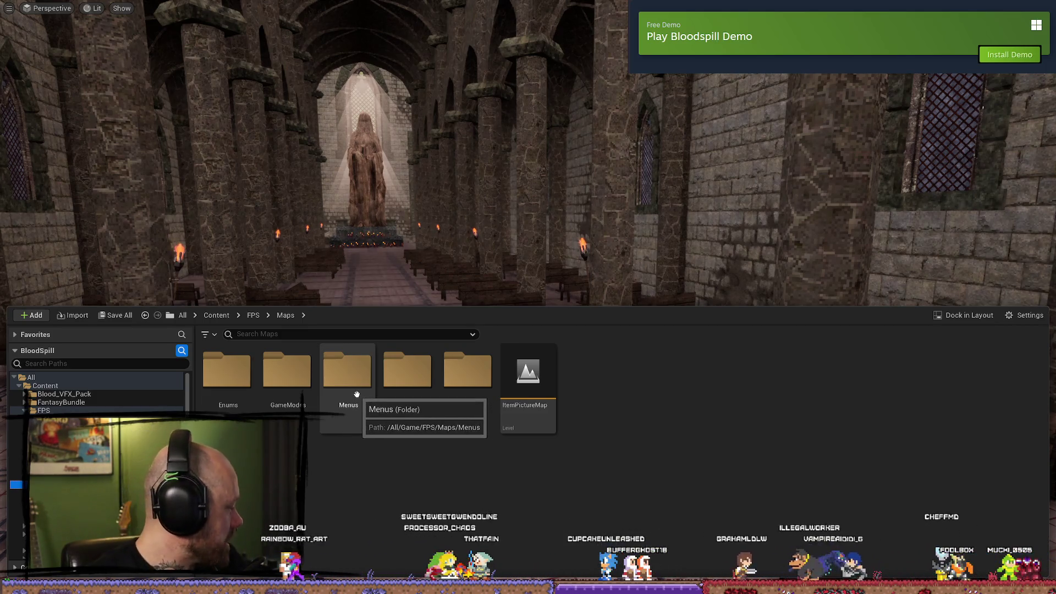
click(81, 410)
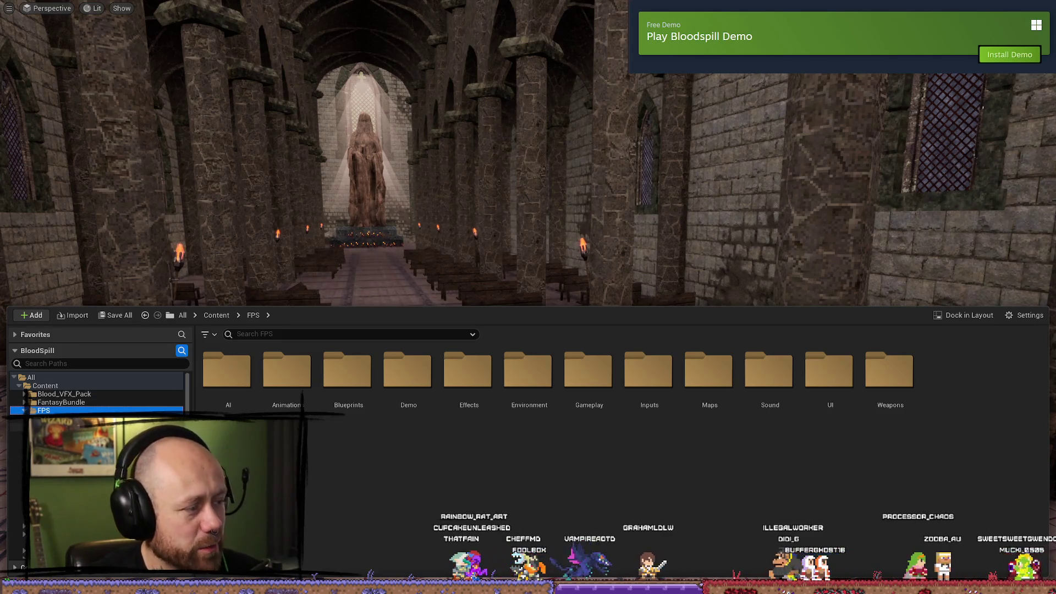
double_click(287, 372)
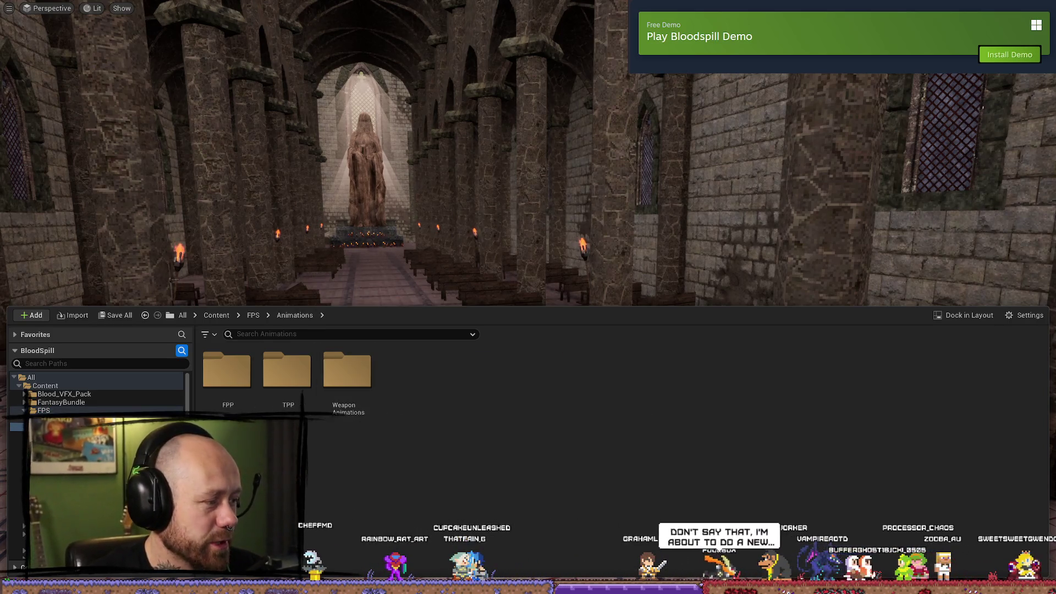
click(44, 419)
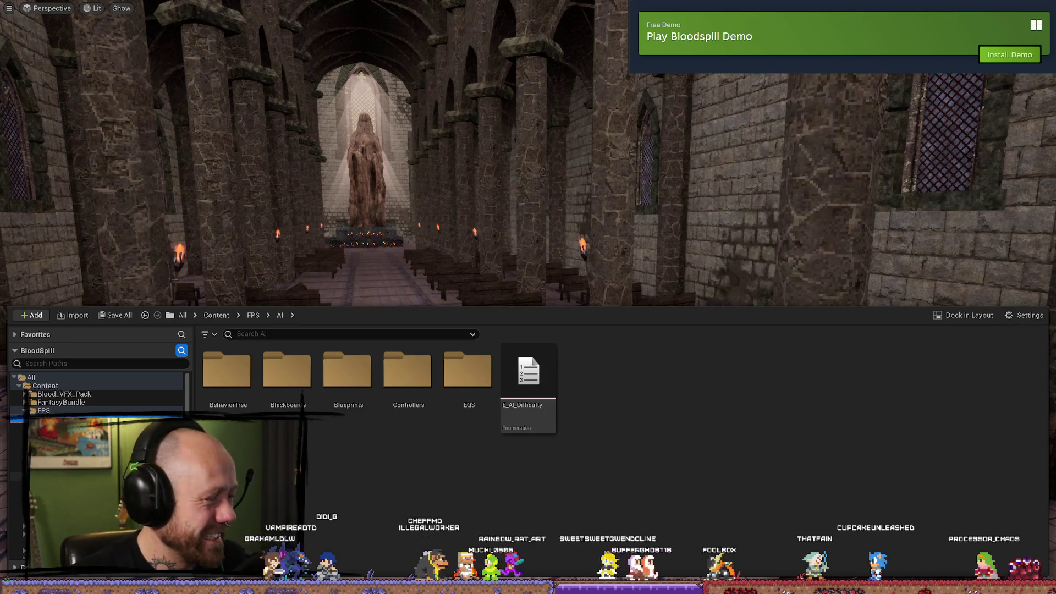
click(44, 501)
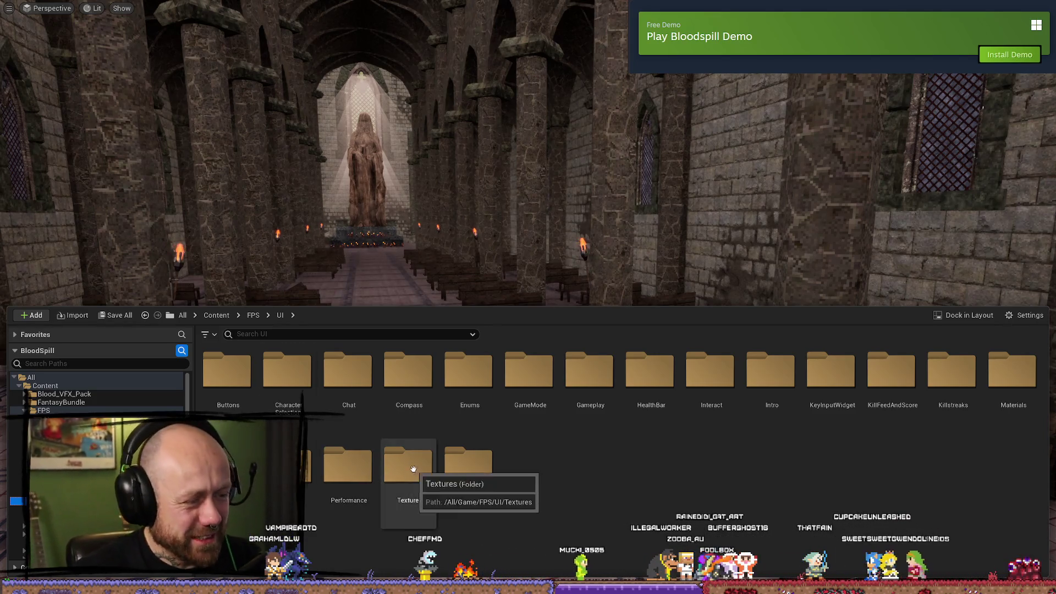
- Open the CharacterSelection folder to view WB_CharacterSelection, then go back to the UI folder
double_click(283, 401)
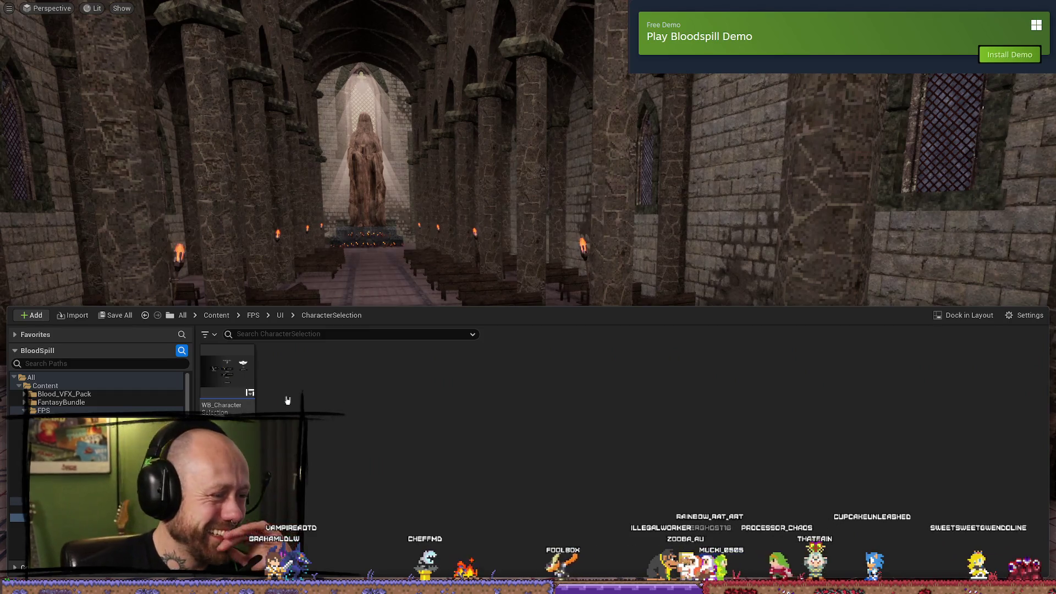
key(alt+Left)
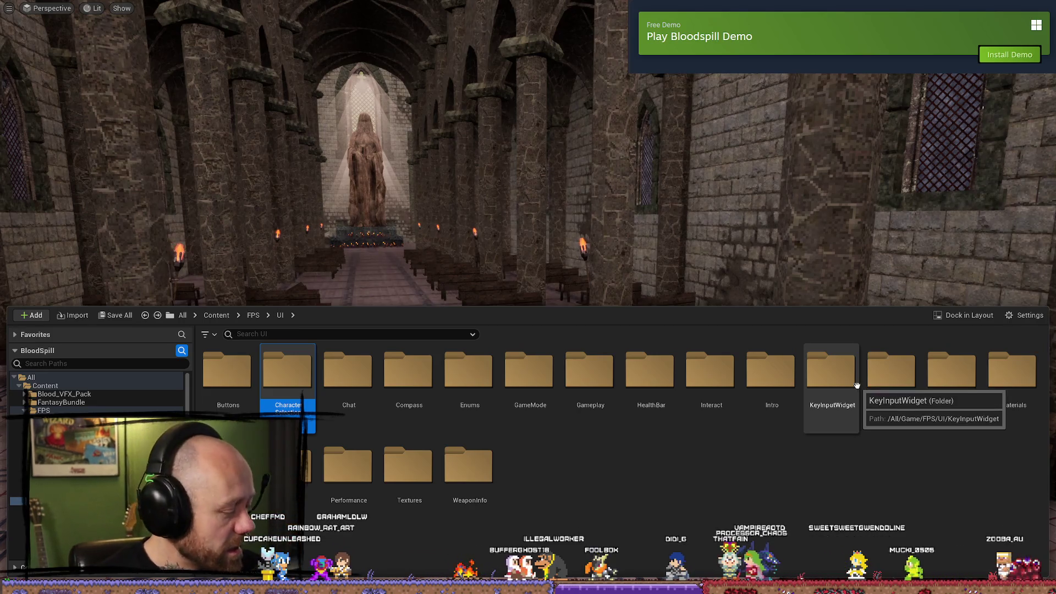
- Dismiss the Content Drawer and fly the camera forward down the nave toward the statue
mouse_move(528, 220)
mouse_down()
mouse_move(688, 220)
mouse_move(550, 220)
mouse_move(616, 220)
mouse_move(550, 220)
mouse_move(616, 220)
mouse_move(550, 220)
mouse_move(572, 220)
mouse_up()
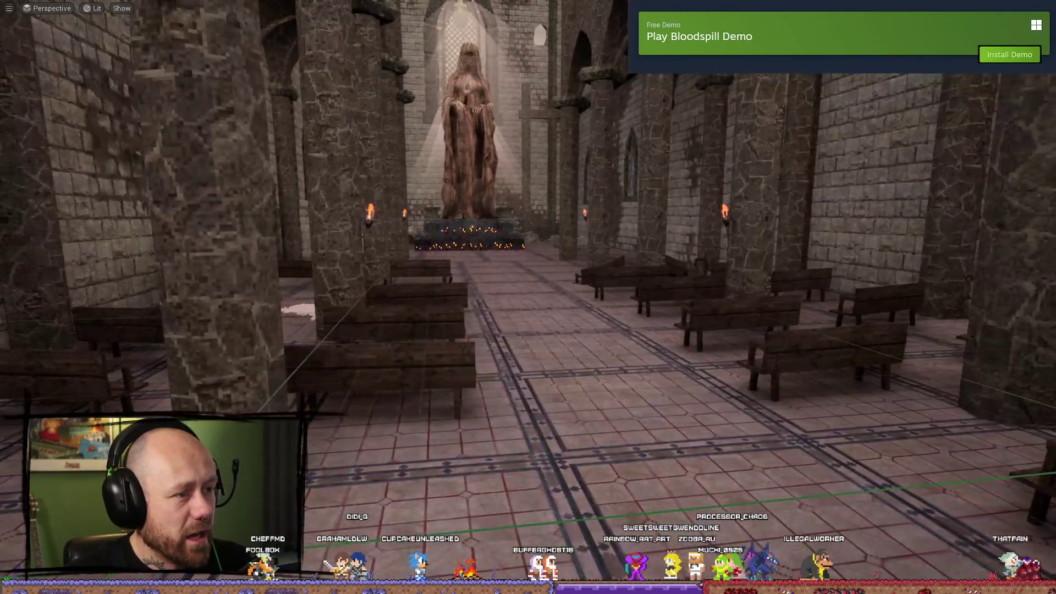
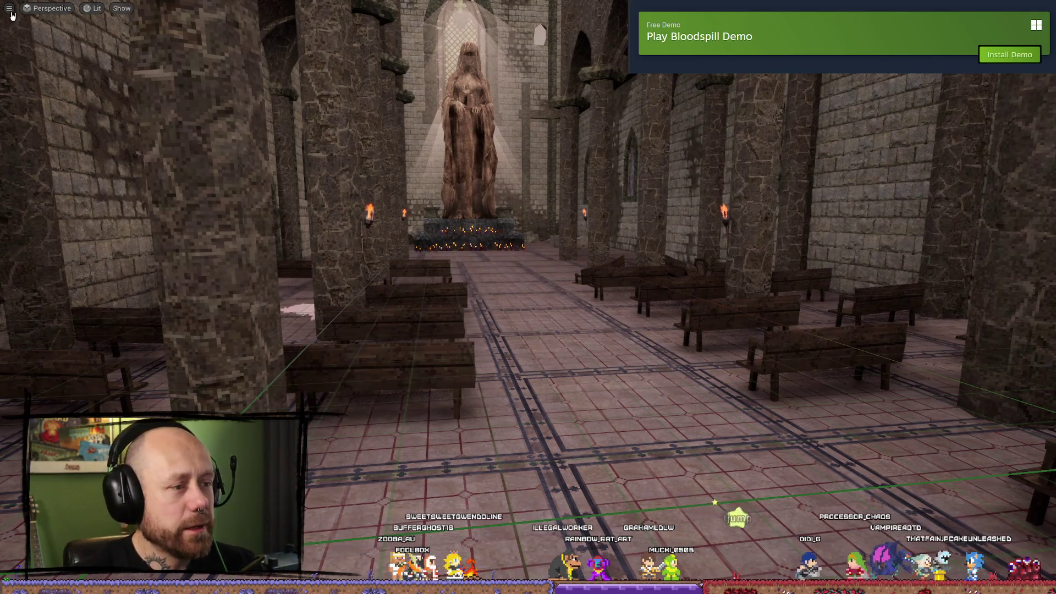
- Open the Content Drawer and look through the KillFeedAndScore and WeaponInfo UI subfolders
mouse_move(271, 376)
mouse_down()
mouse_move(385, 396)
mouse_move(522, 379)
mouse_move(358, 379)
mouse_move(385, 380)
mouse_up()
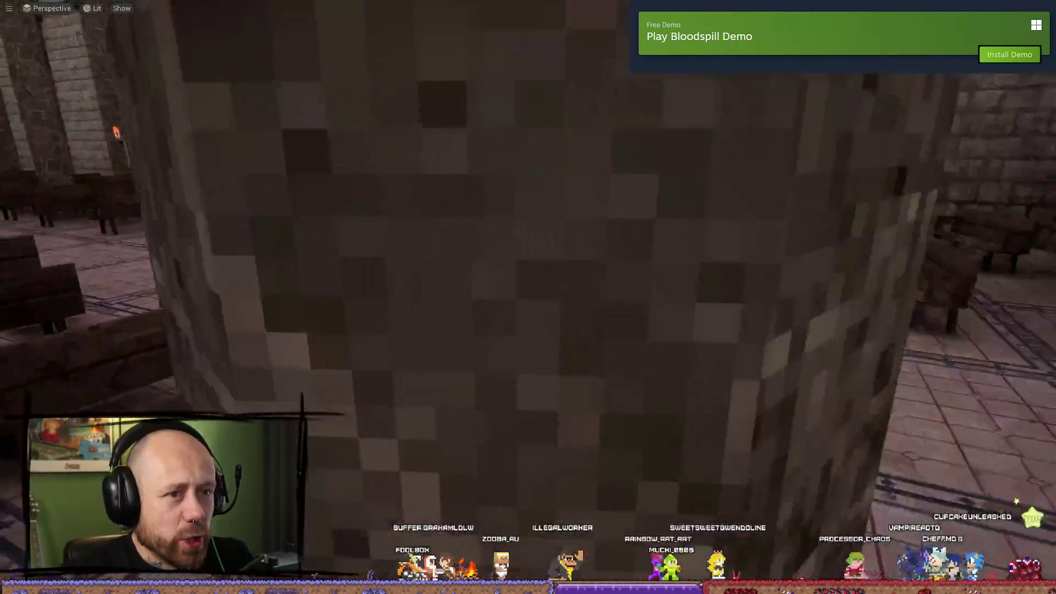
key(ctrl+space)
key(ctrl+space)
key(ctrl+space)
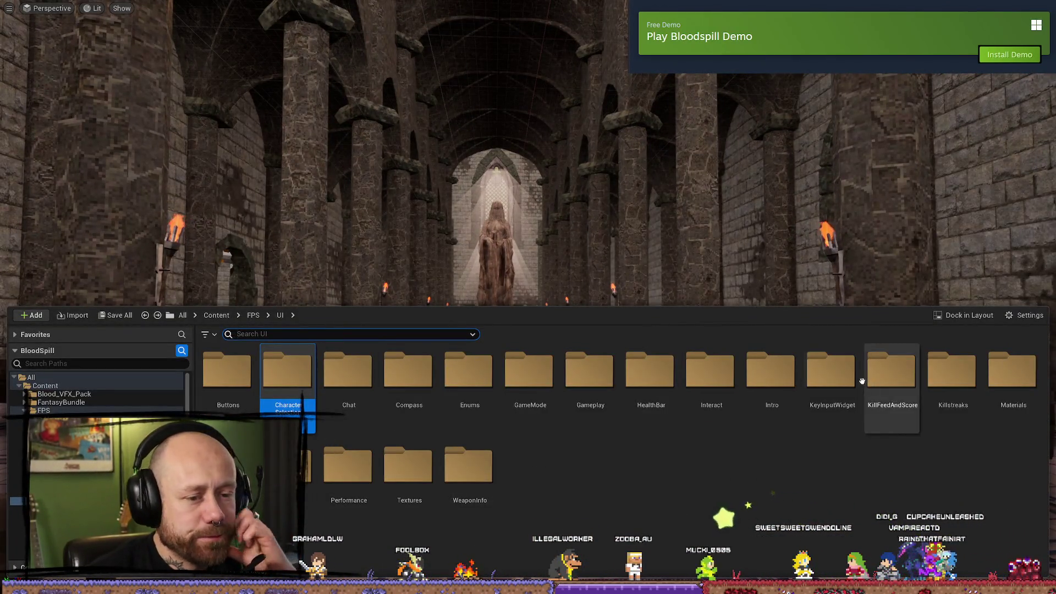
double_click(891, 377)
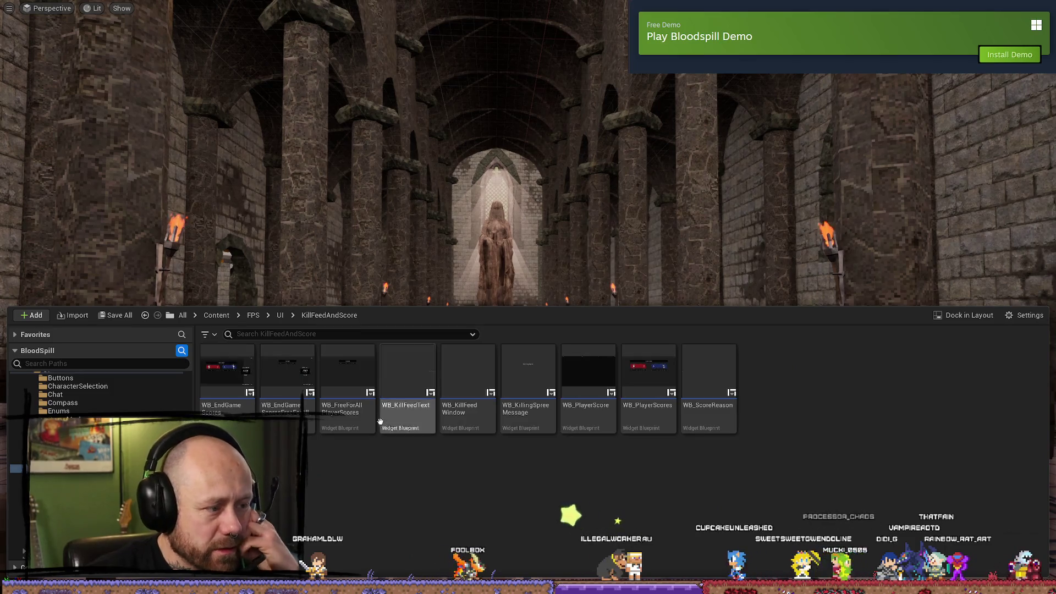
key(alt+Left)
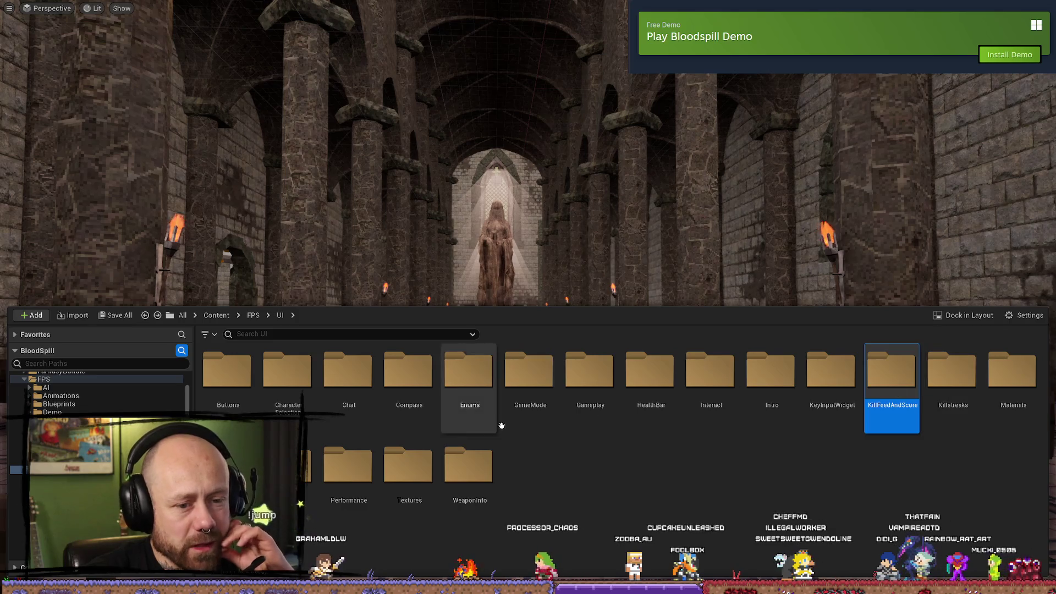
double_click(468, 465)
key(alt+Left)
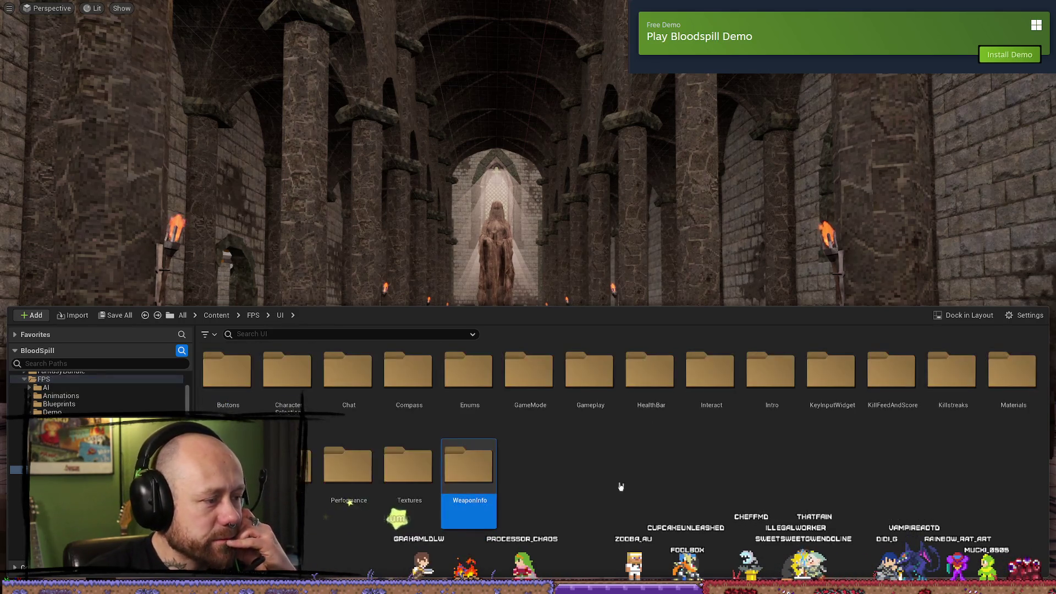
double_click(483, 474)
key(alt+Left)
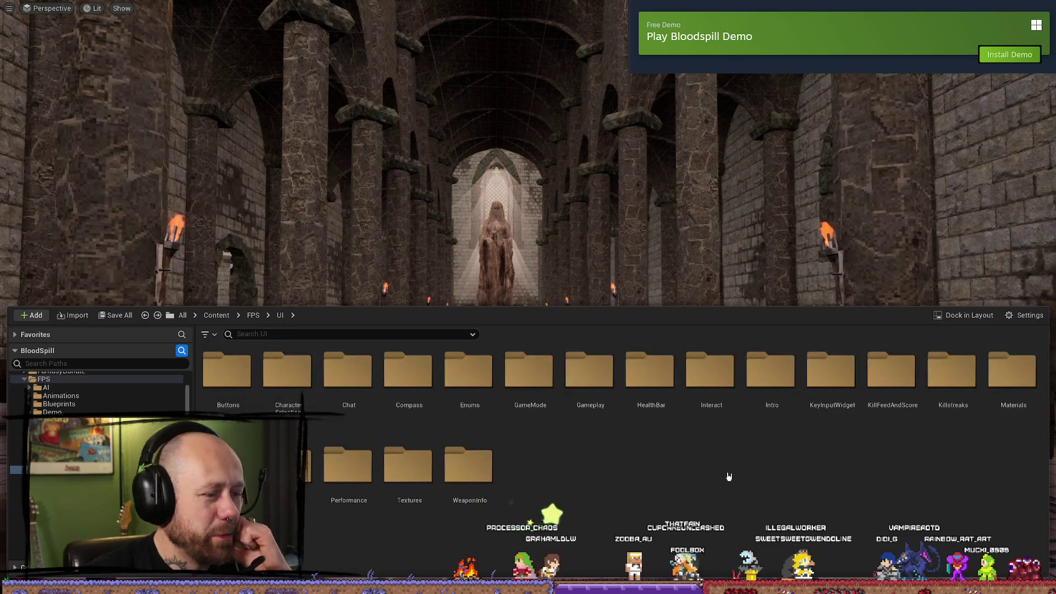
- Go to GameMode > Deathmatch and select the WB_FreeForAll_UI widget blueprint
click(287, 374)
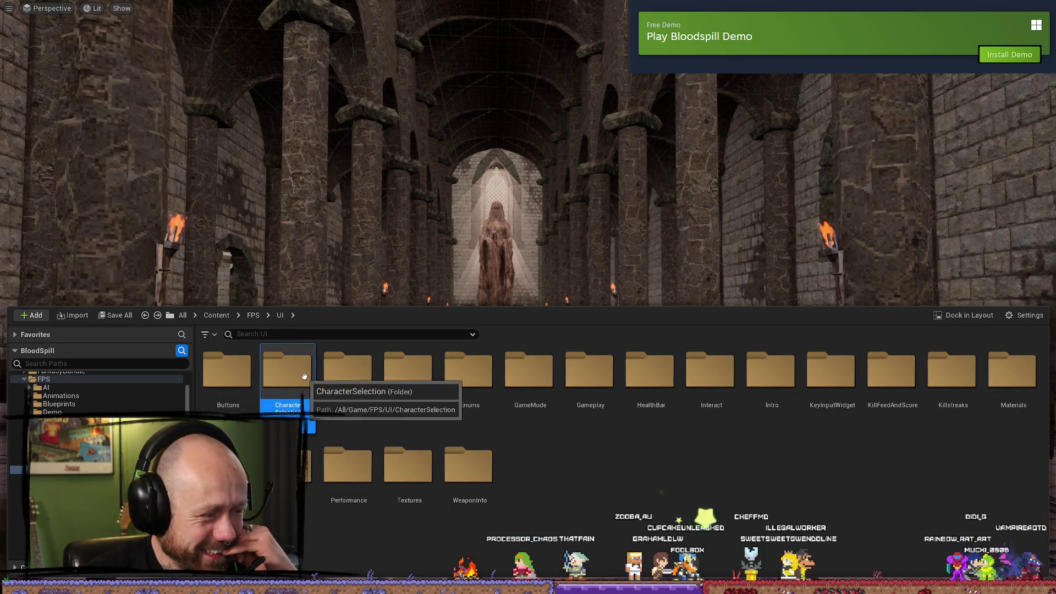
double_click(530, 380)
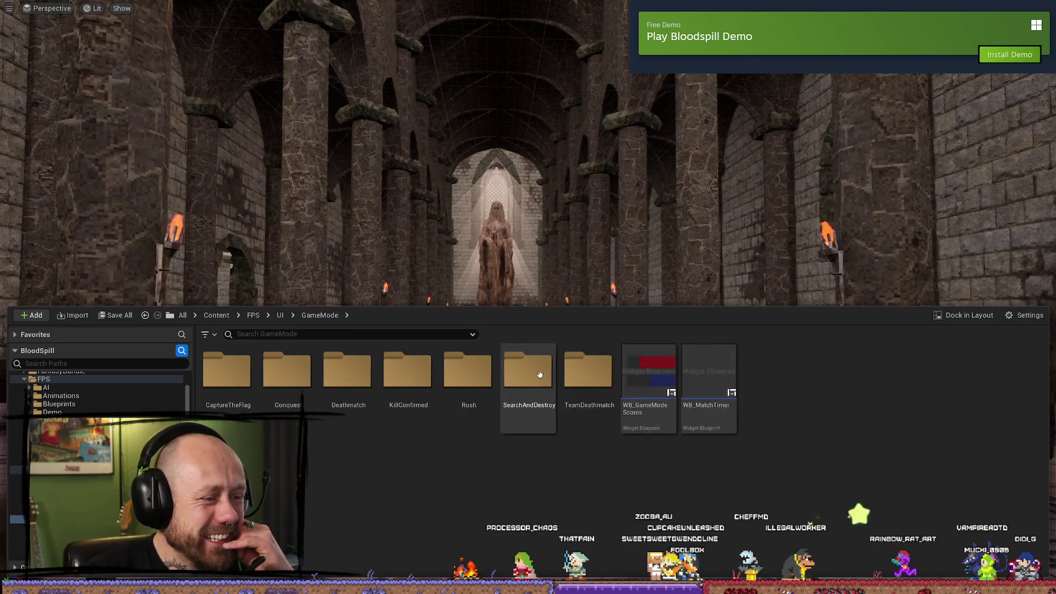
double_click(330, 369)
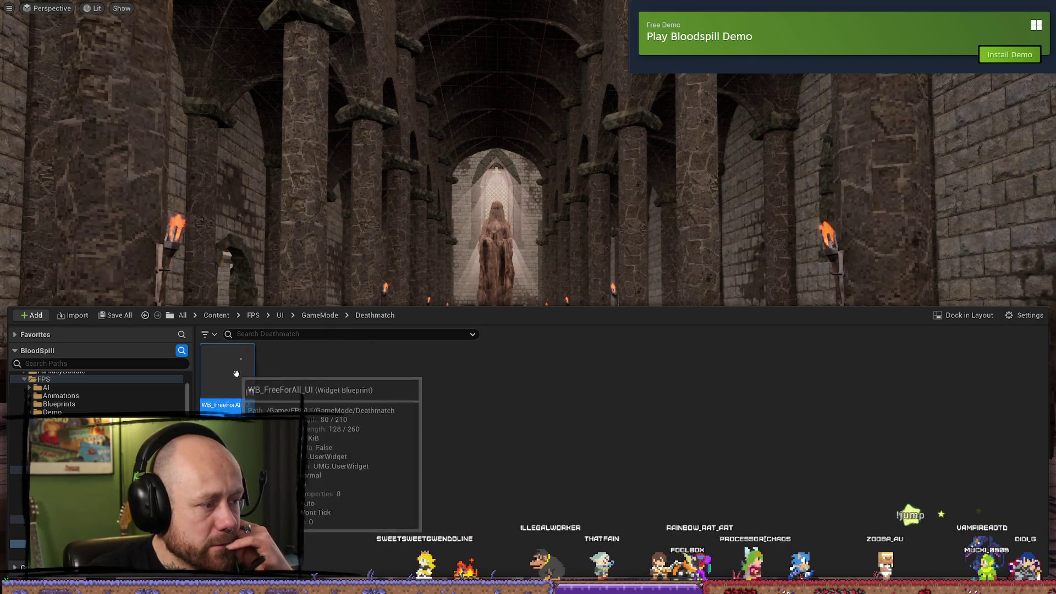
click(228, 379)
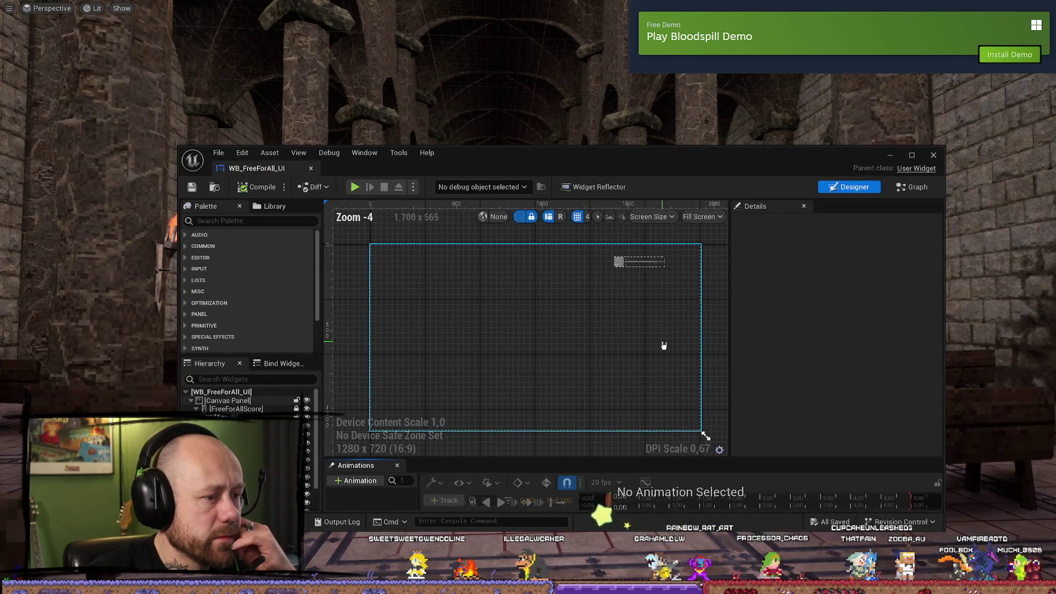
- Set the FreeForAllScore widget's Visibility to Hidden and compile WB_FreeForAll_UI
click(620, 261)
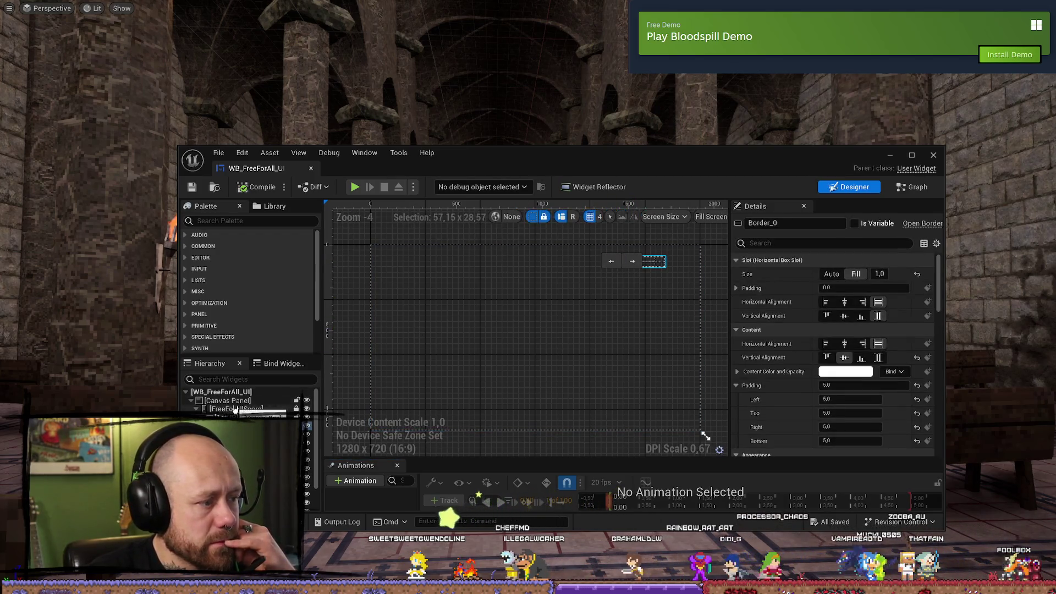
click(850, 247)
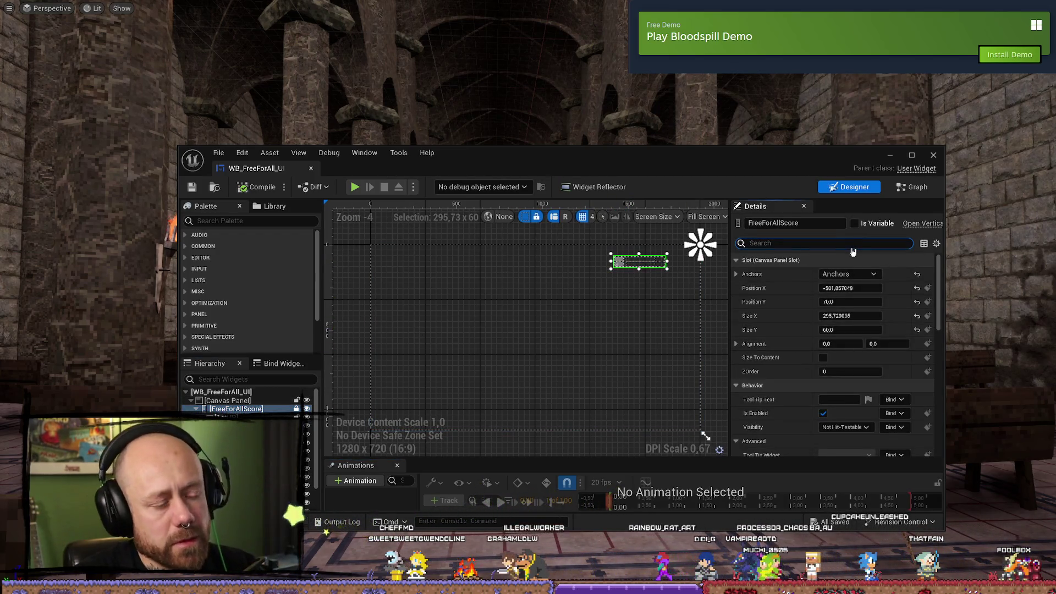
text(vis)
click(844, 274)
click(832, 303)
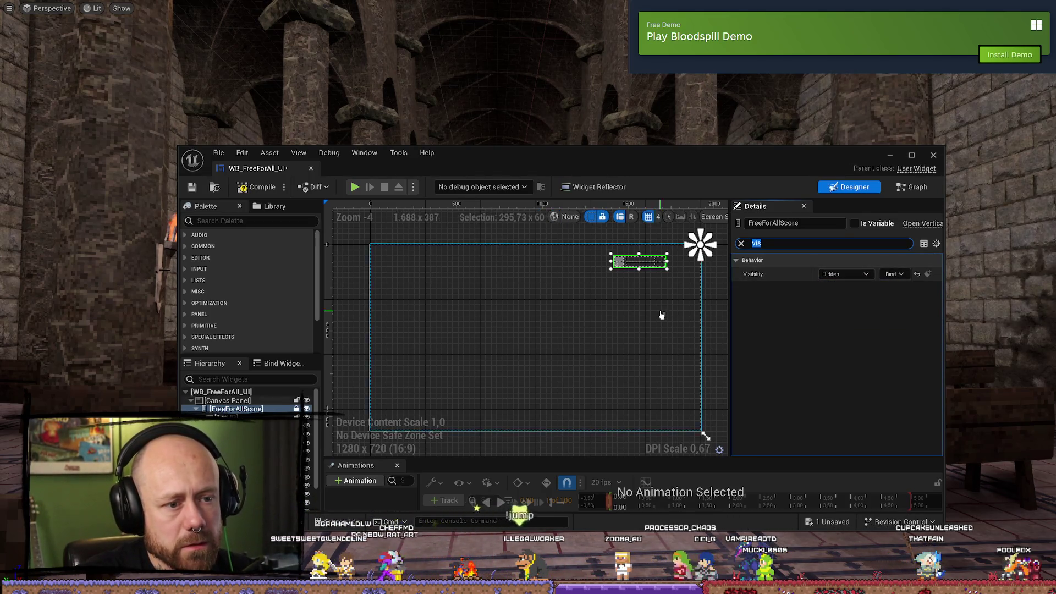
click(247, 188)
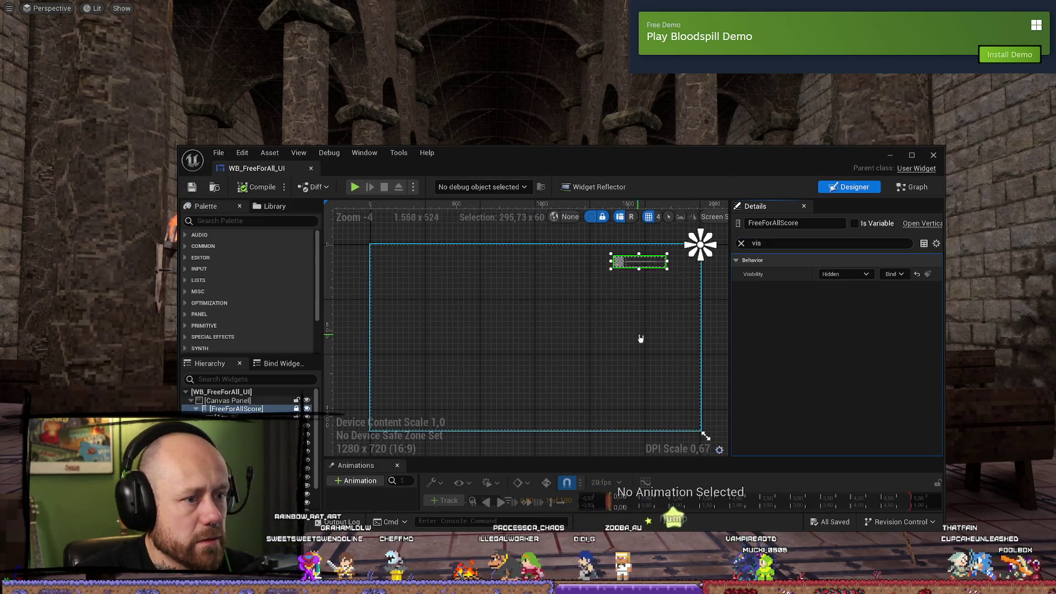
- Hide WB_MatchTimer's Horizontal Box, compile and save it, then start a Play session
key(ctrl+space)
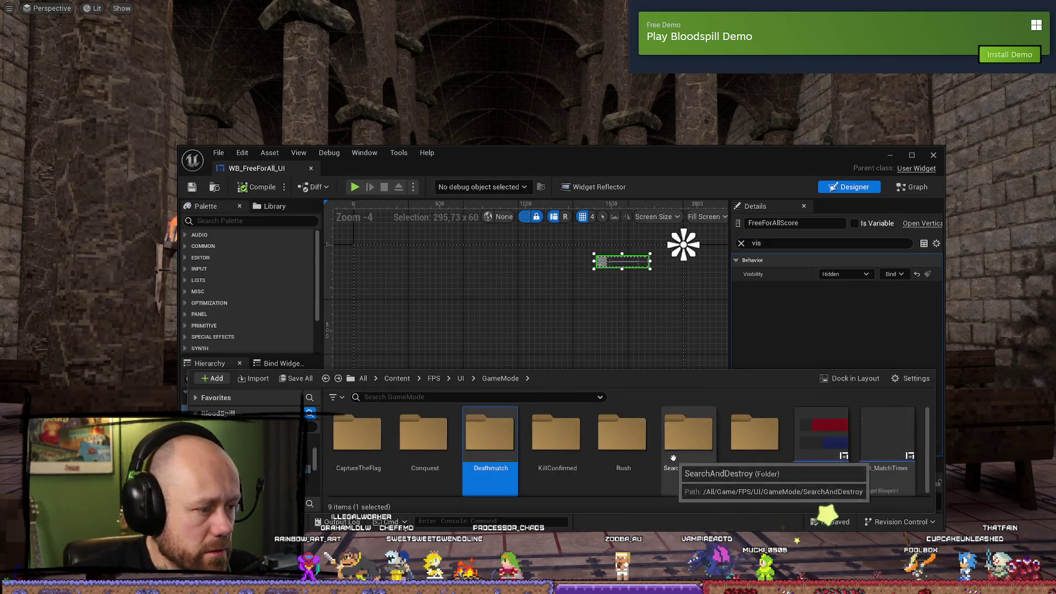
double_click(886, 437)
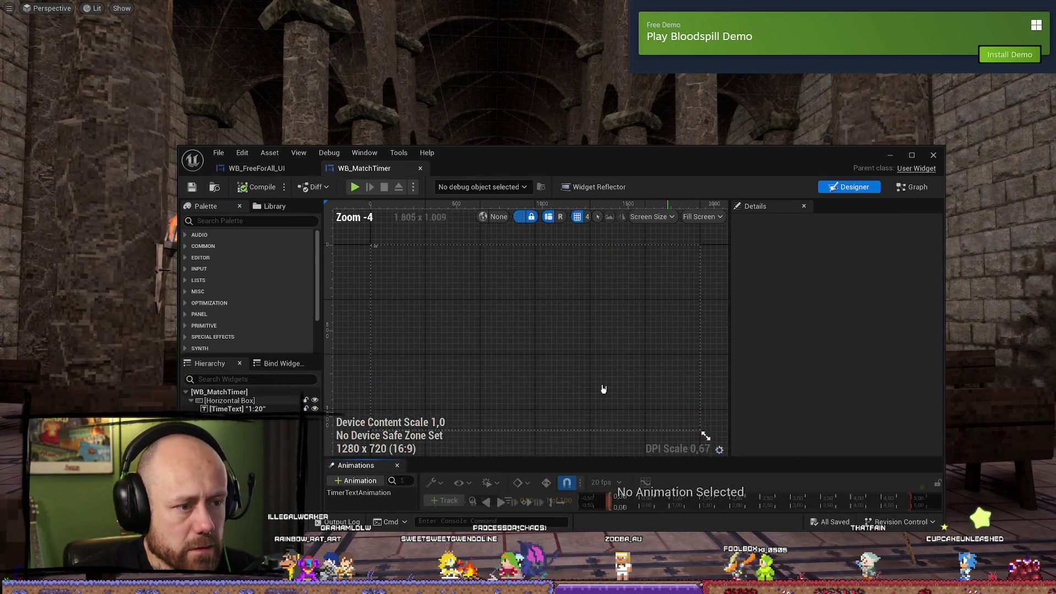
click(381, 257)
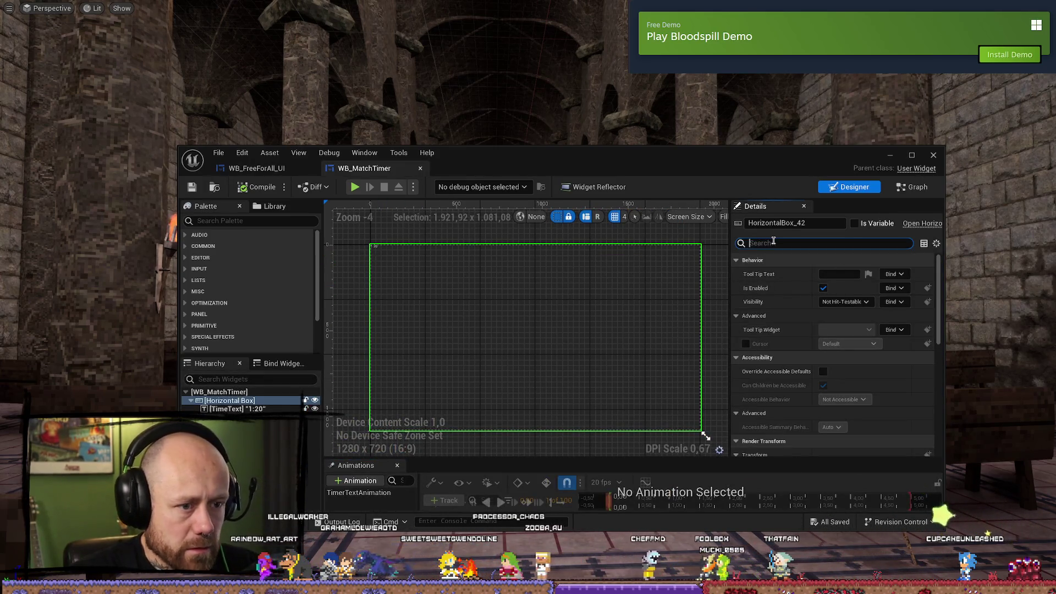
click(843, 301)
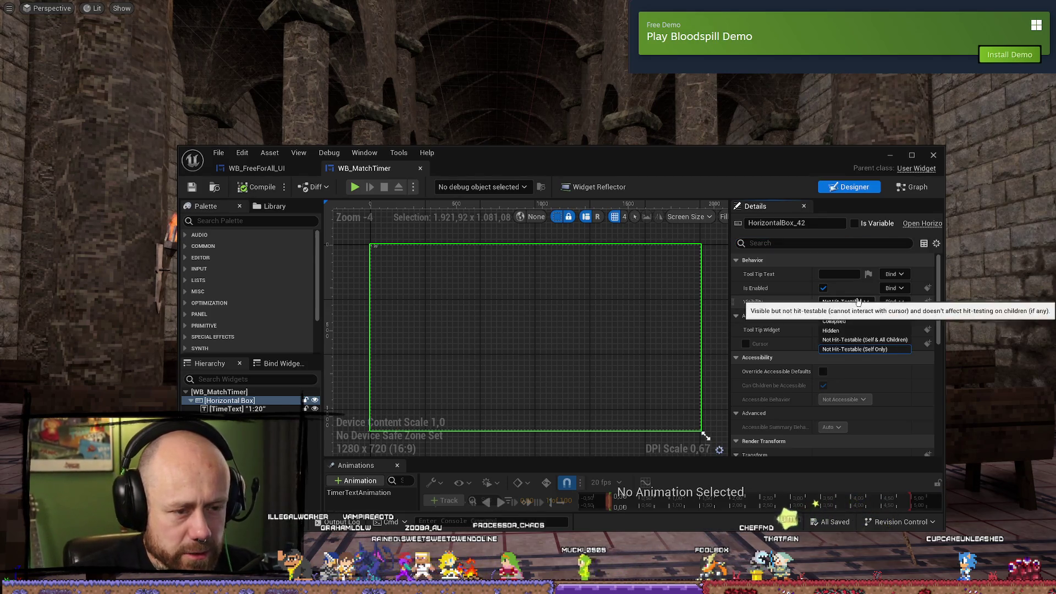
click(845, 332)
click(264, 191)
click(193, 189)
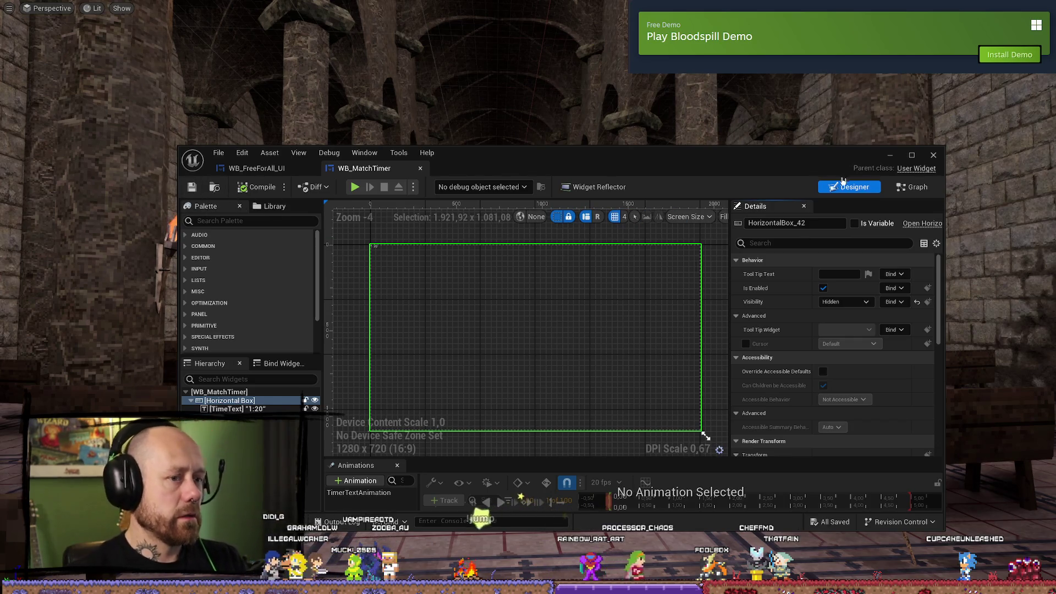
click(890, 156)
key(alt+p)
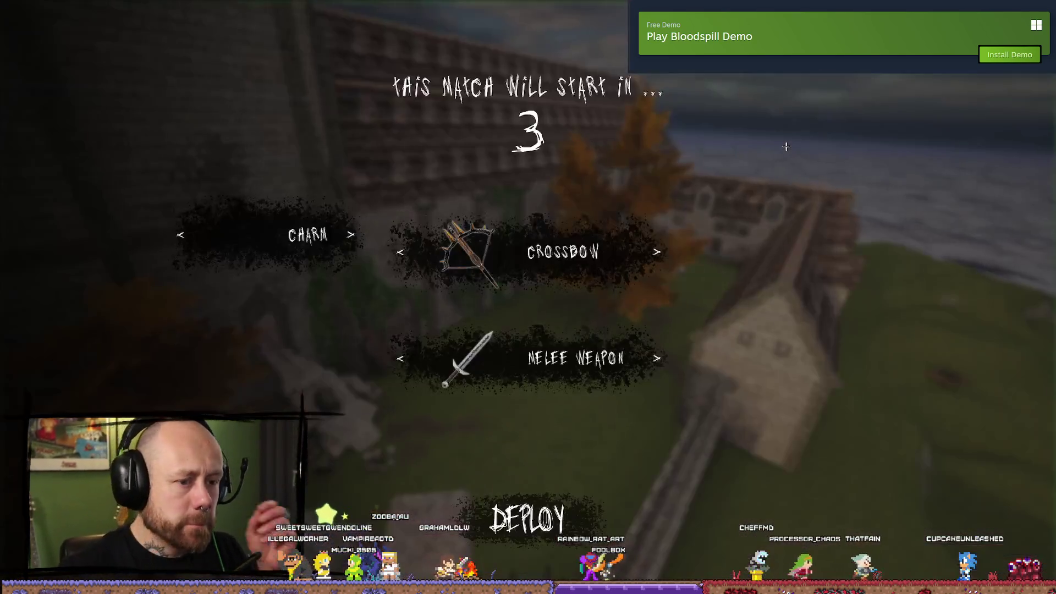
- Deploy with the crossbow loadout, walk down the cathedral aisle, then stop the session
click(559, 496)
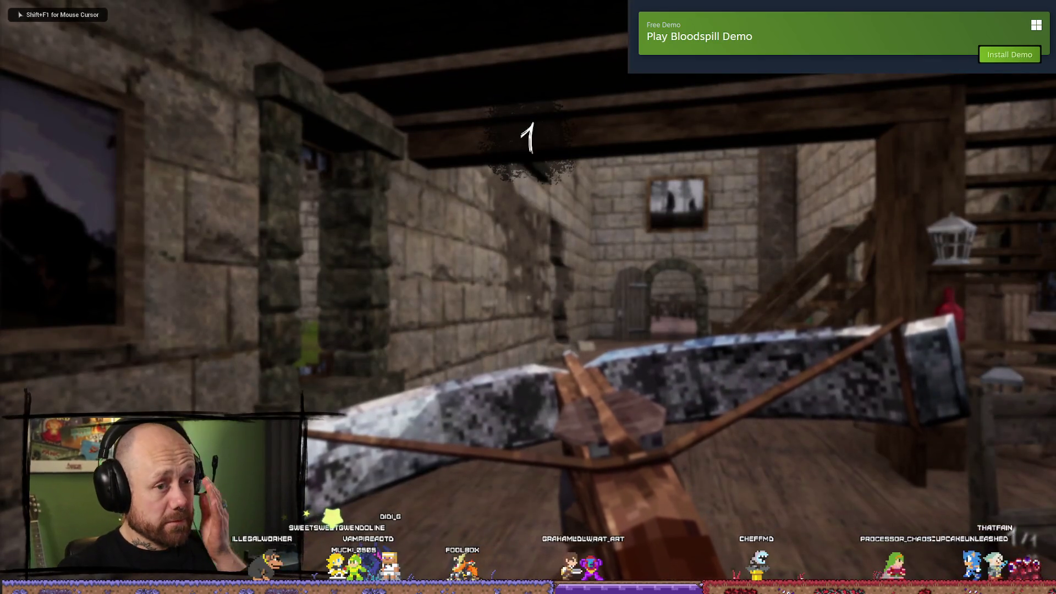
key(w)
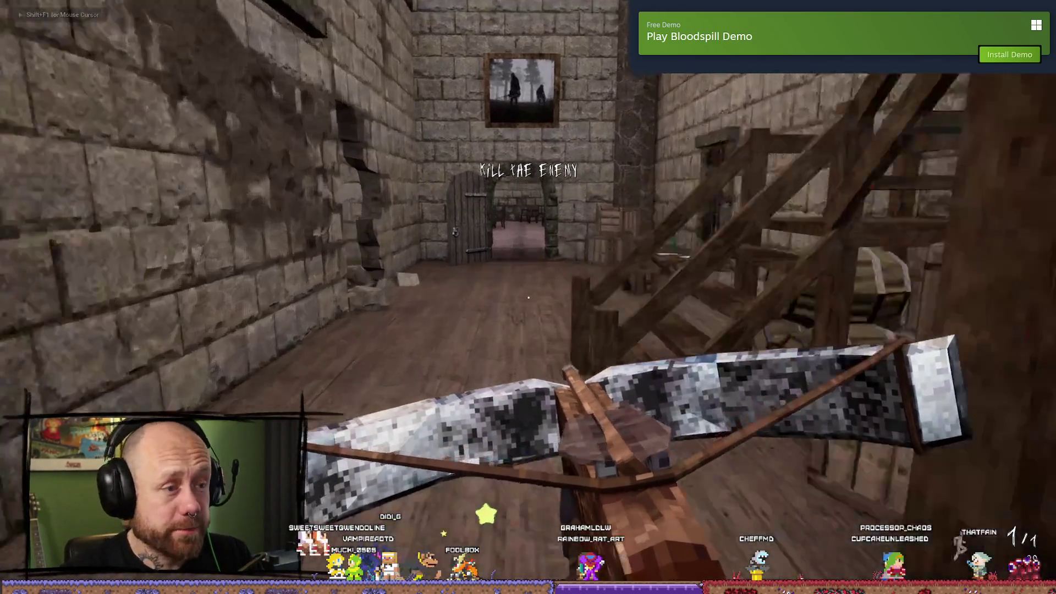
key(w)
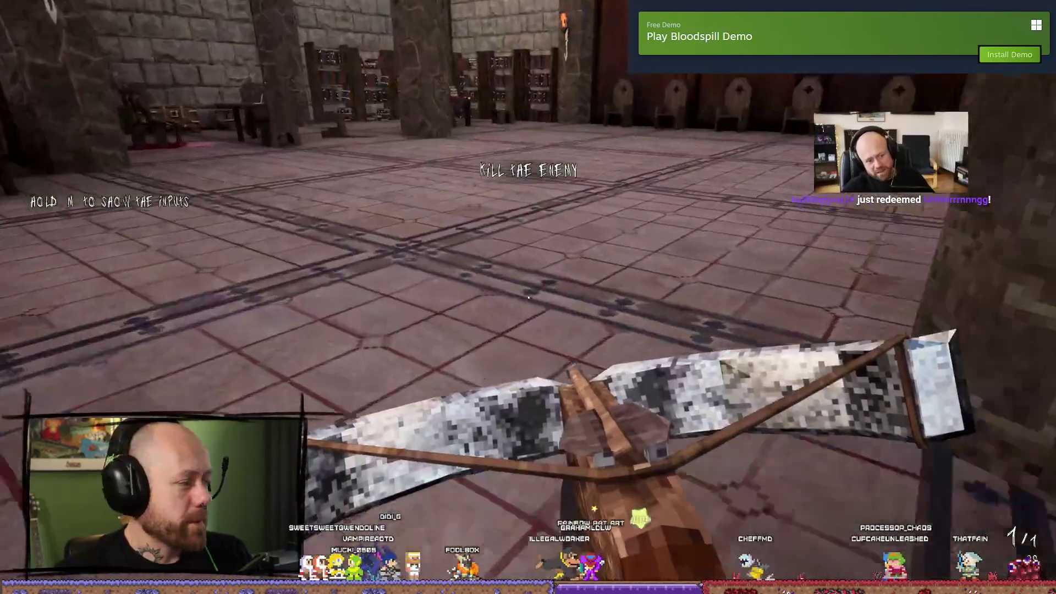
key(w)
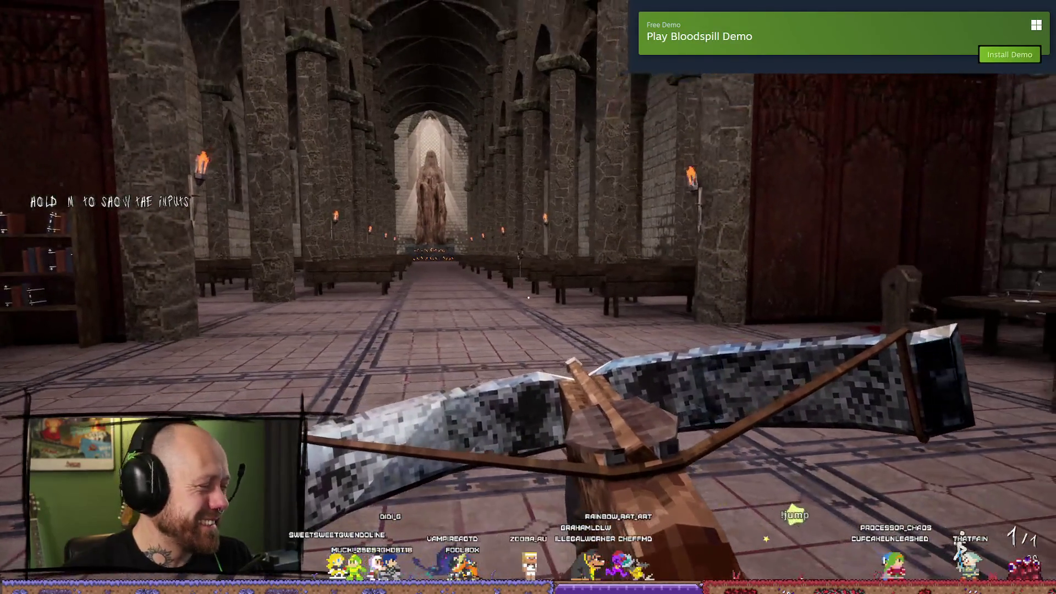
key(w)
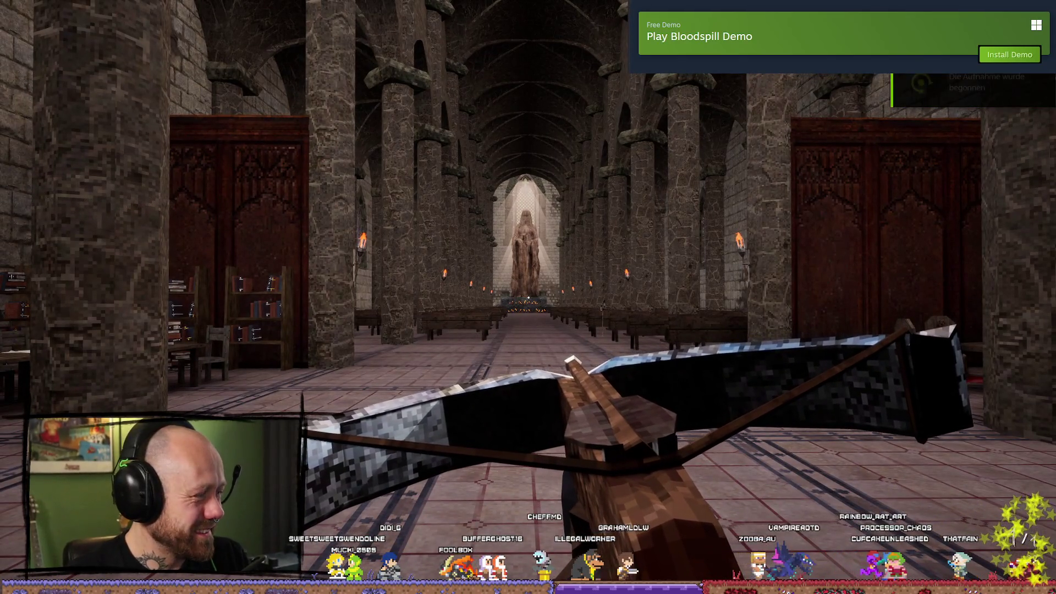
key(w)
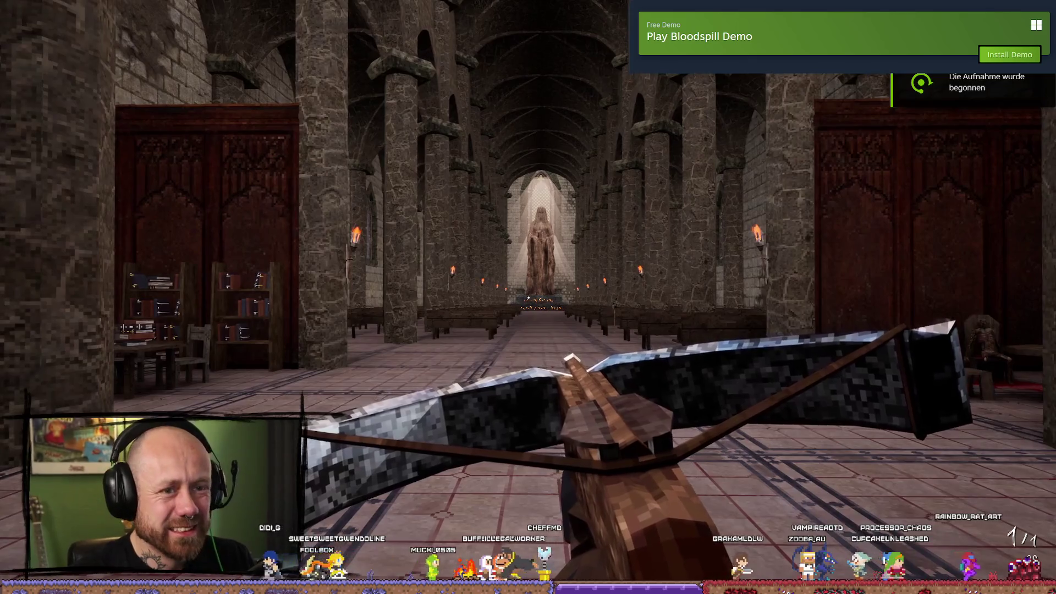
key(w)
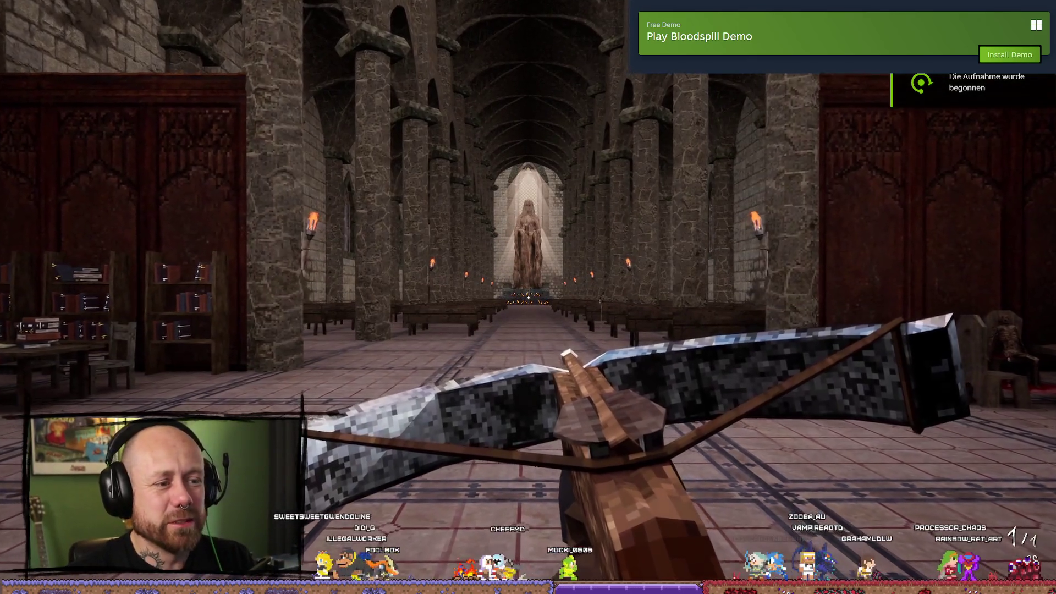
key(w)
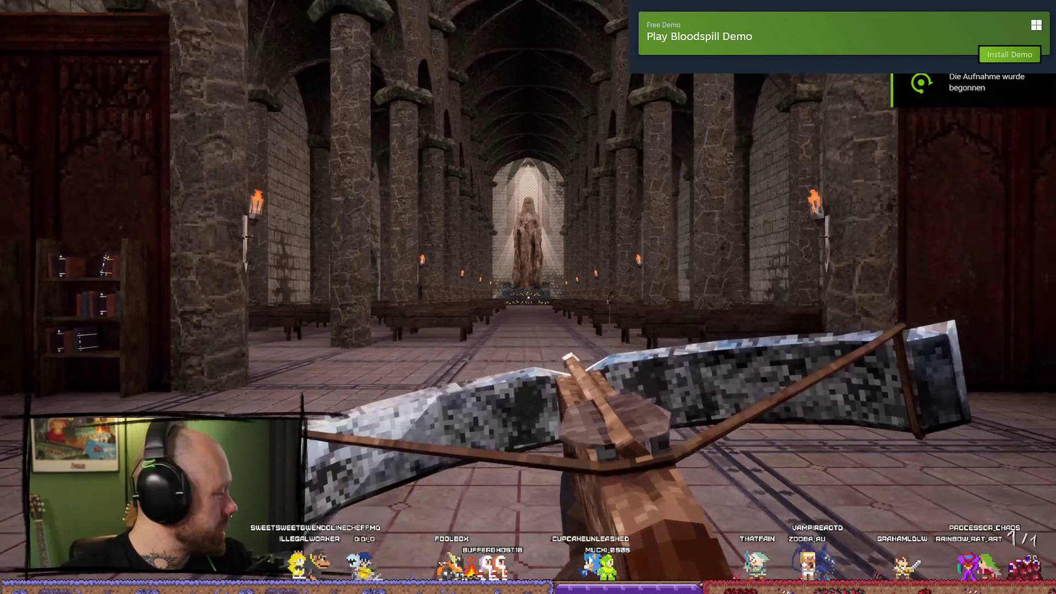
key(s)
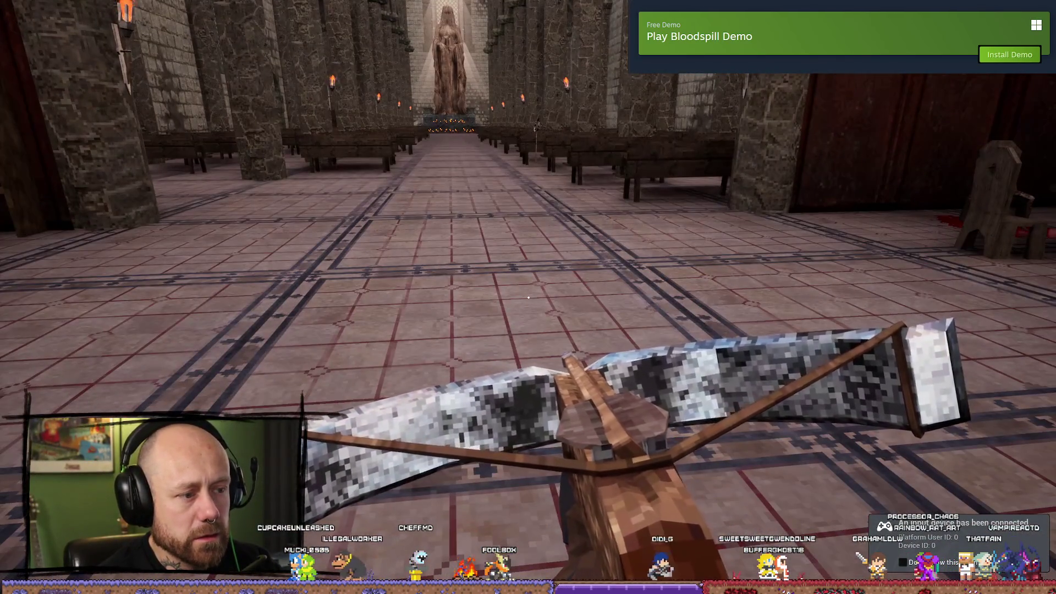
key(w)
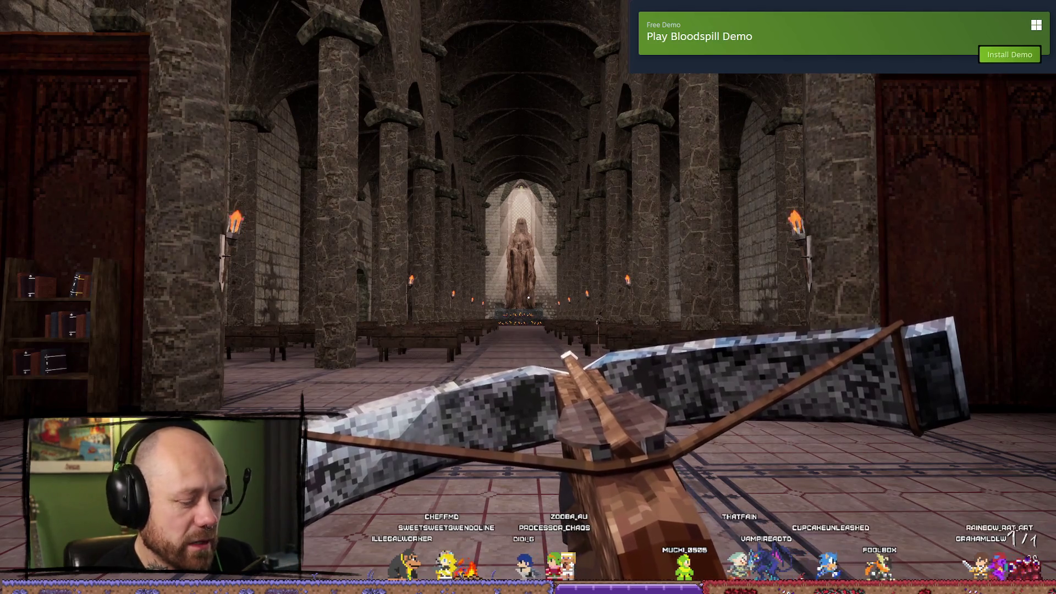
key(Escape)
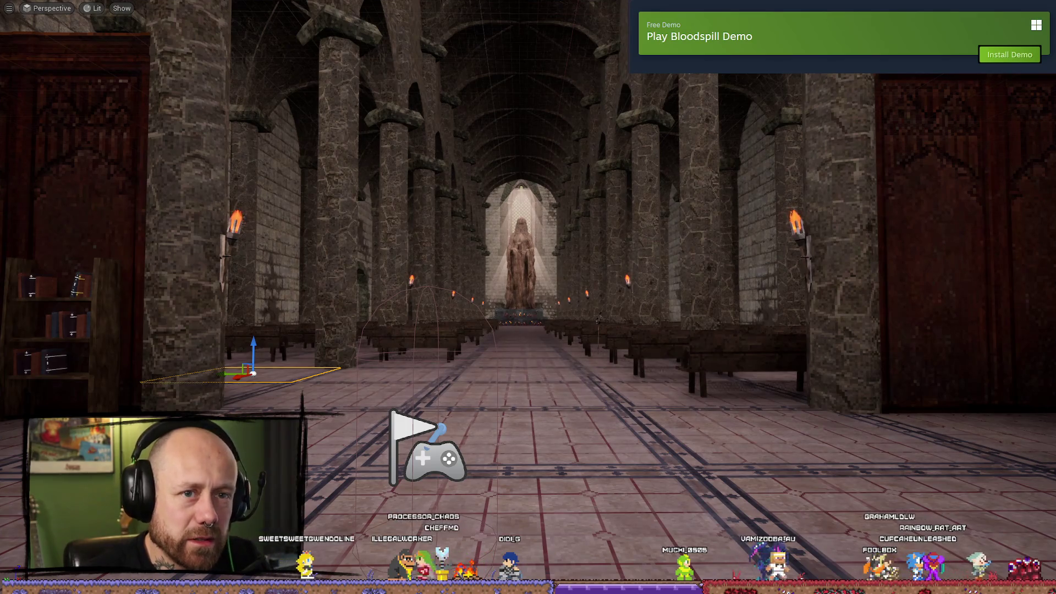
- Exit fullscreen, start a Play-In-Editor session from the Play options, and stop it
key(F11)
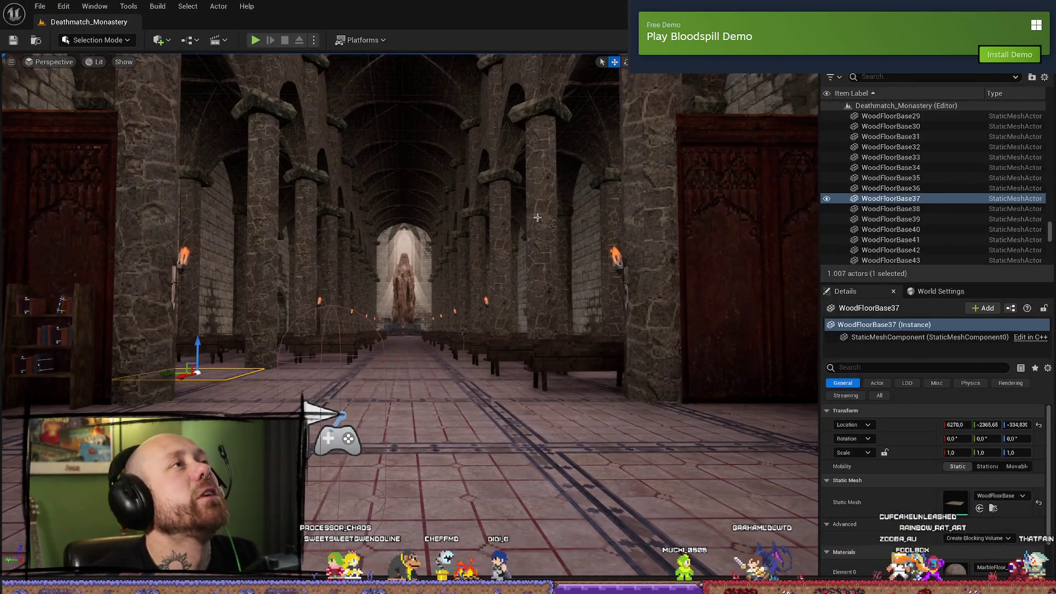
click(314, 40)
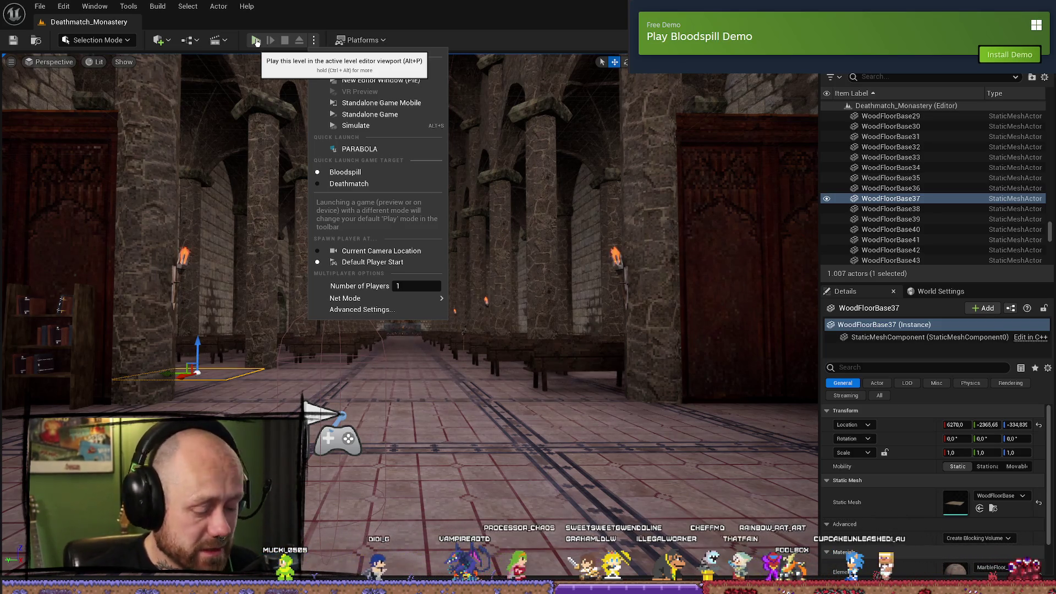
click(256, 42)
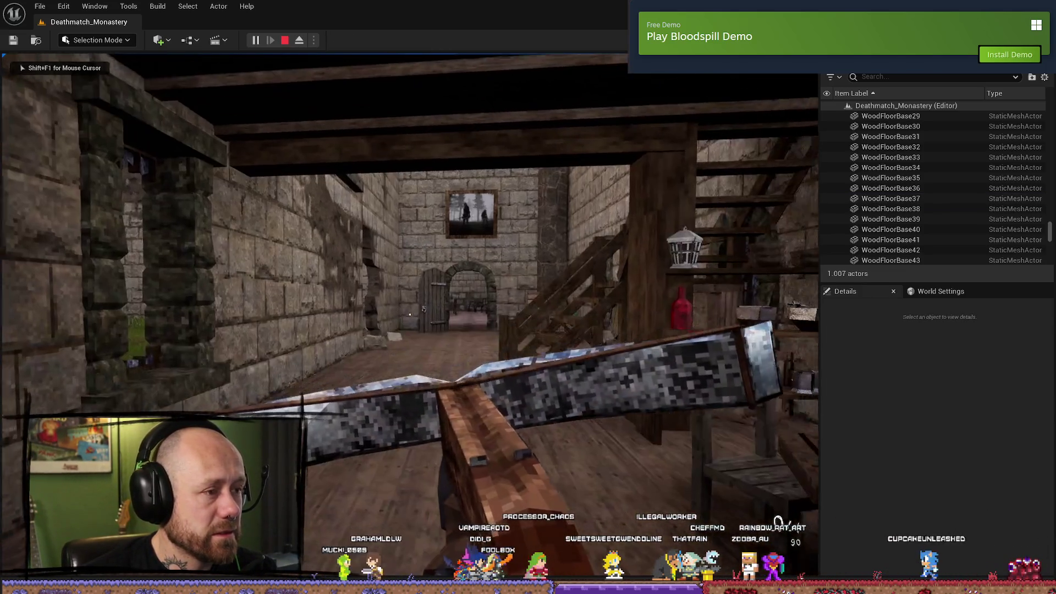
key(Escape)
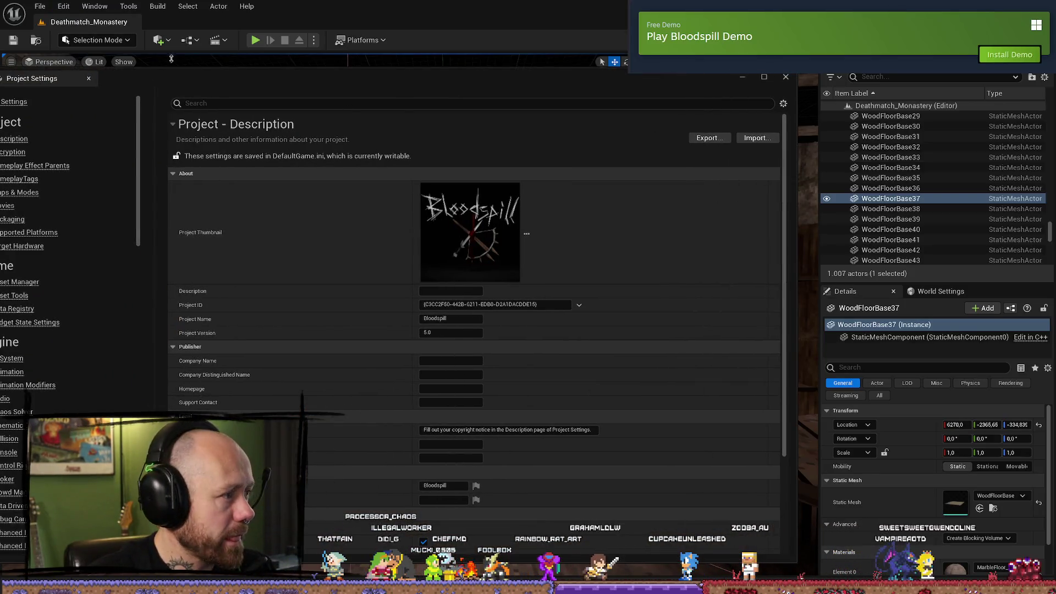
- Close the Project Settings window and open Edit > Editor Preferences
drag(166, 80, 314, 80)
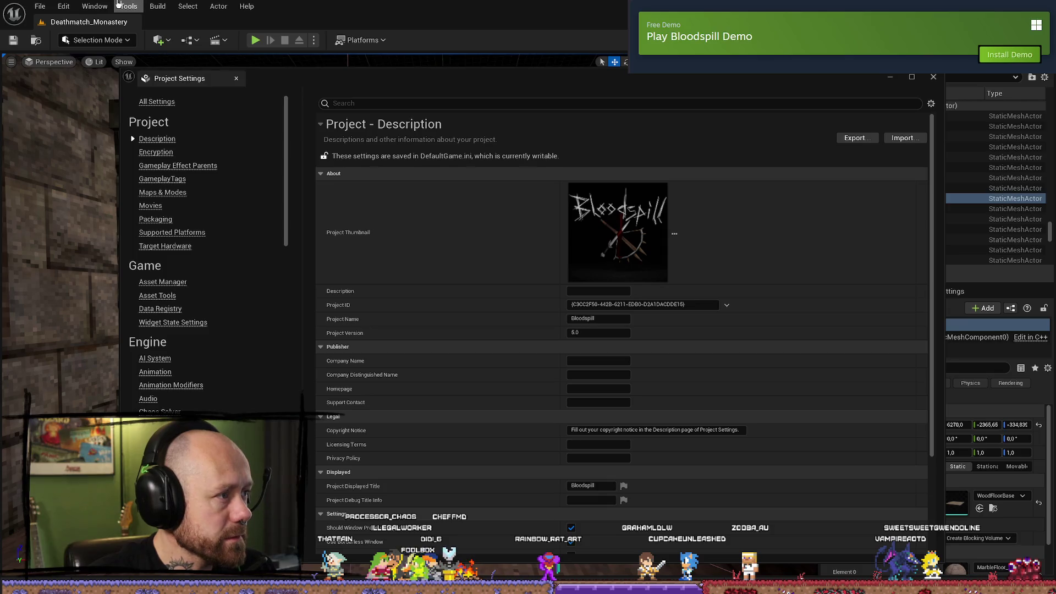
click(933, 79)
click(63, 6)
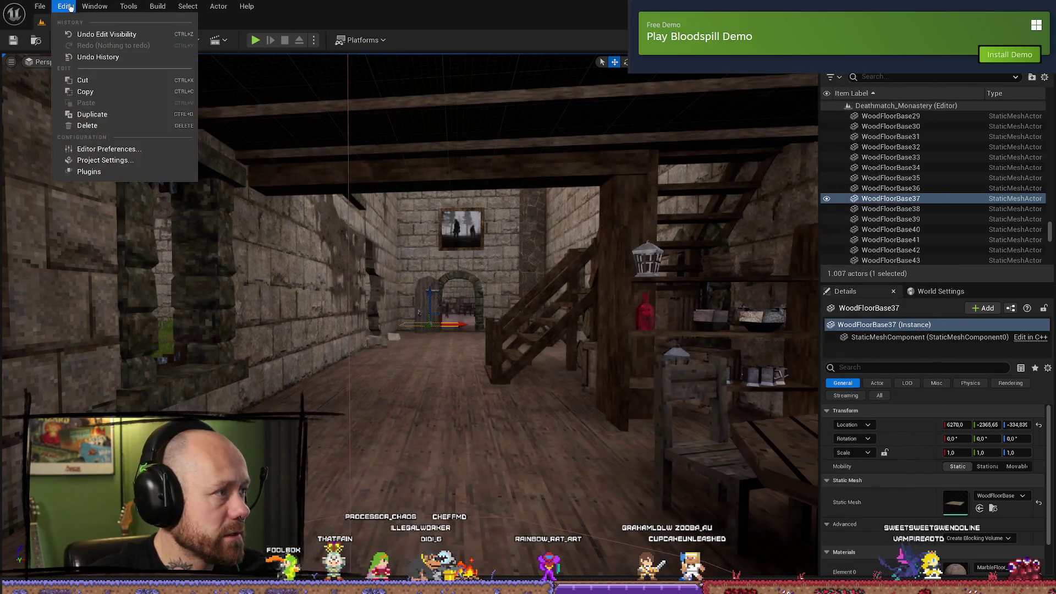
click(111, 157)
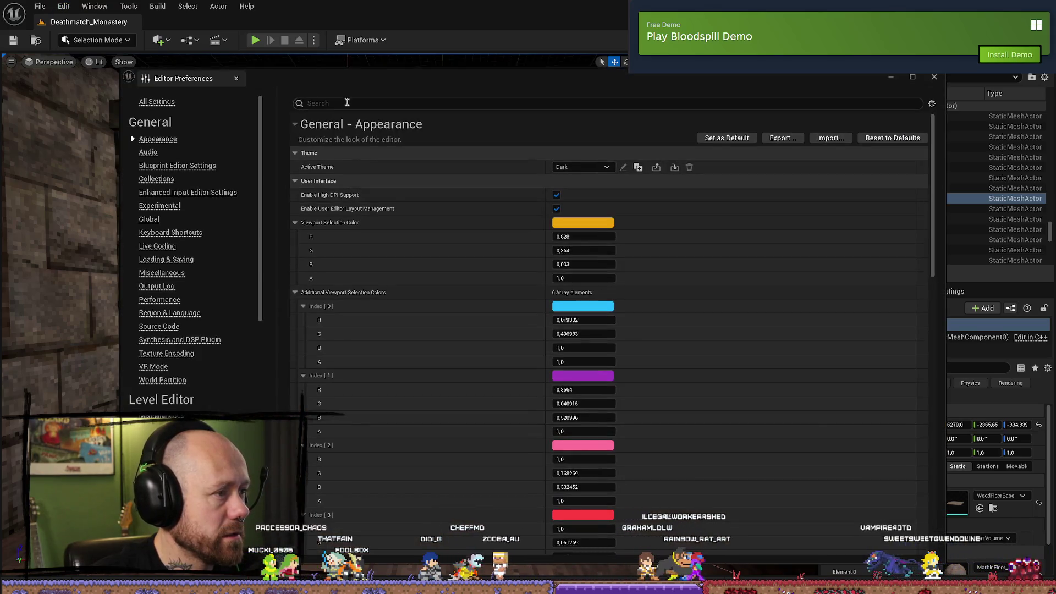
click(347, 103)
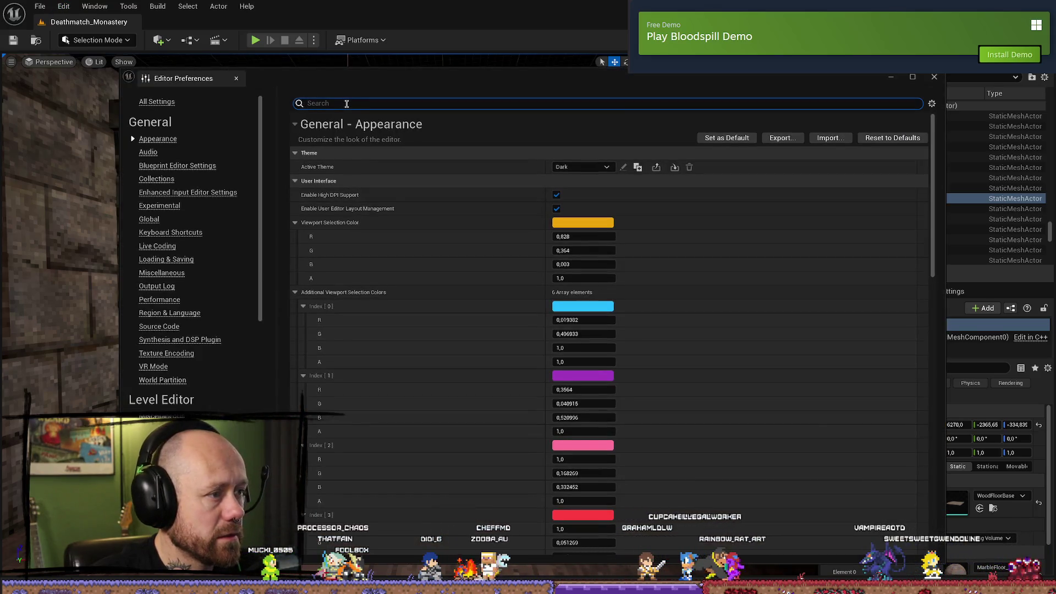
- Filter Editor Preferences by 'key' to show the keyboard shortcut bindings
text(keybin)
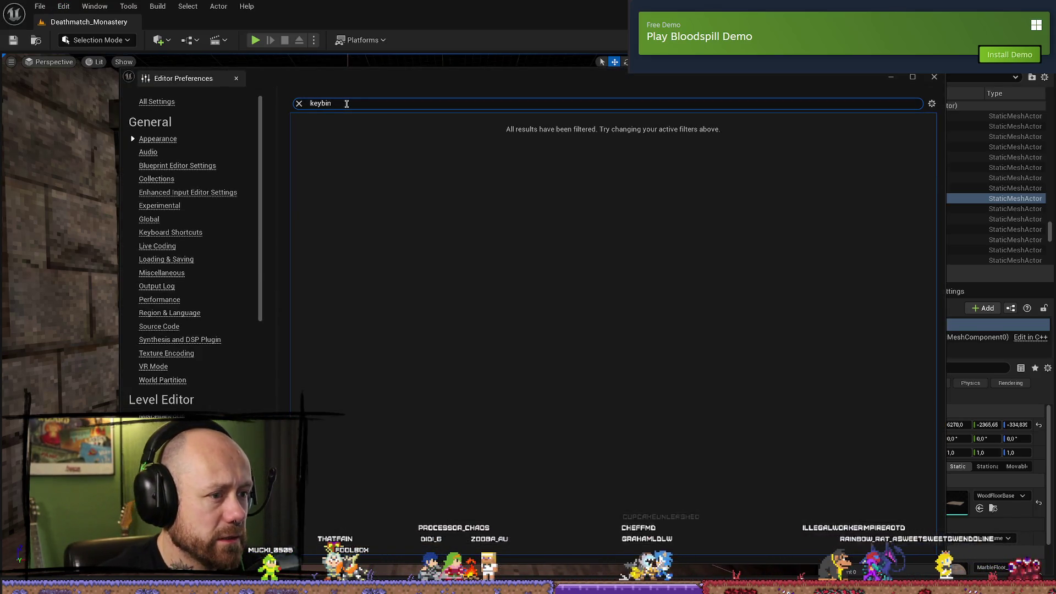
key(BackSpace)
key(BackSpace)
key(BackSpace)
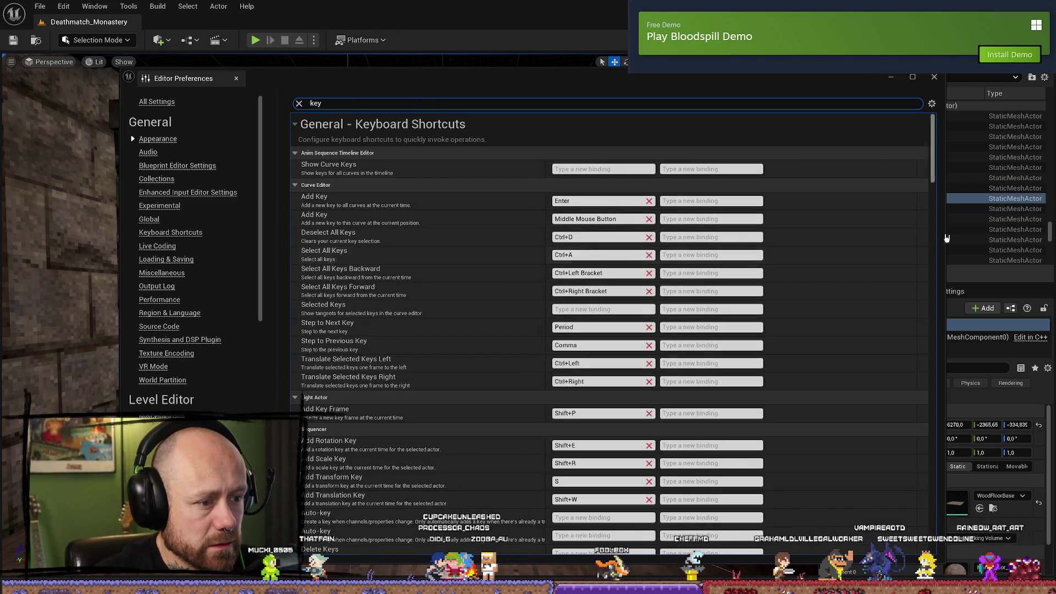
mouse_move(934, 175)
mouse_down()
mouse_move(943, 451)
mouse_move(941, 159)
mouse_up()
- Scroll through the General – Keyboard Shortcuts list
scroll(902, 207, down, 1)
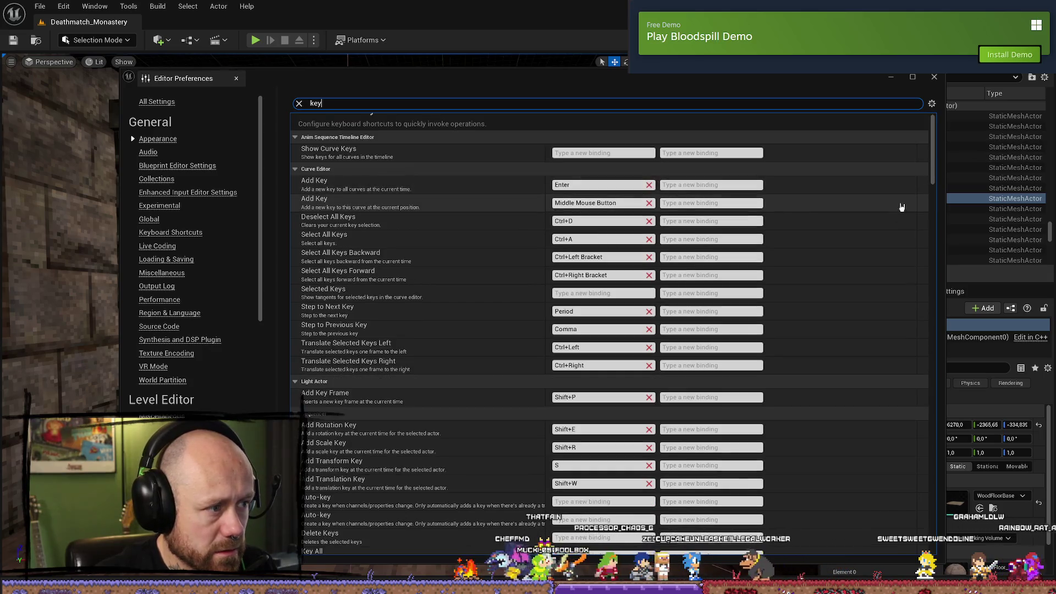
scroll(902, 207, down, 2)
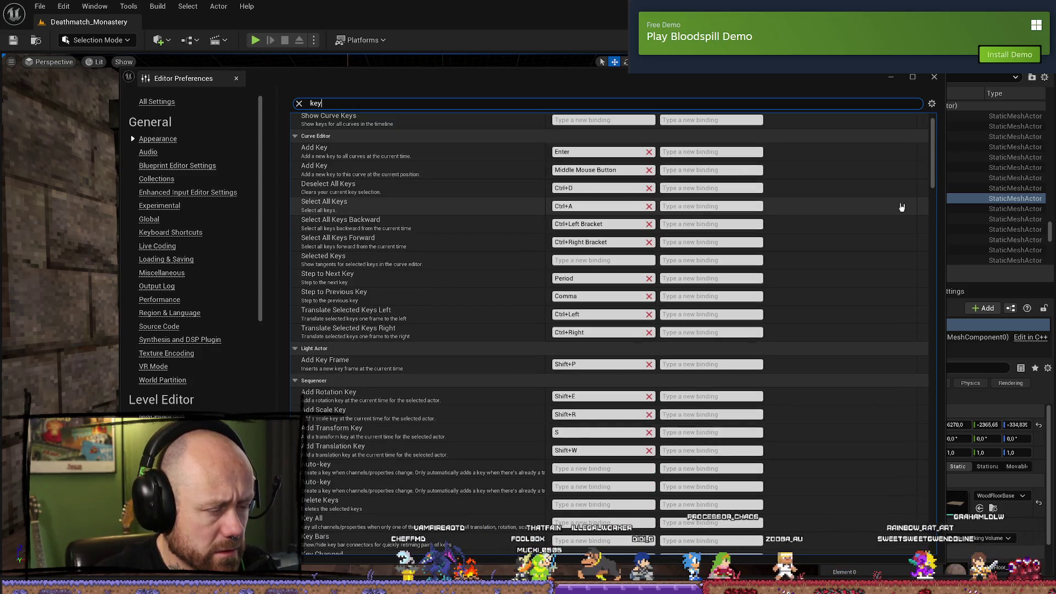
scroll(901, 206, down, 5)
scroll(903, 206, down, 5)
scroll(905, 206, down, 5)
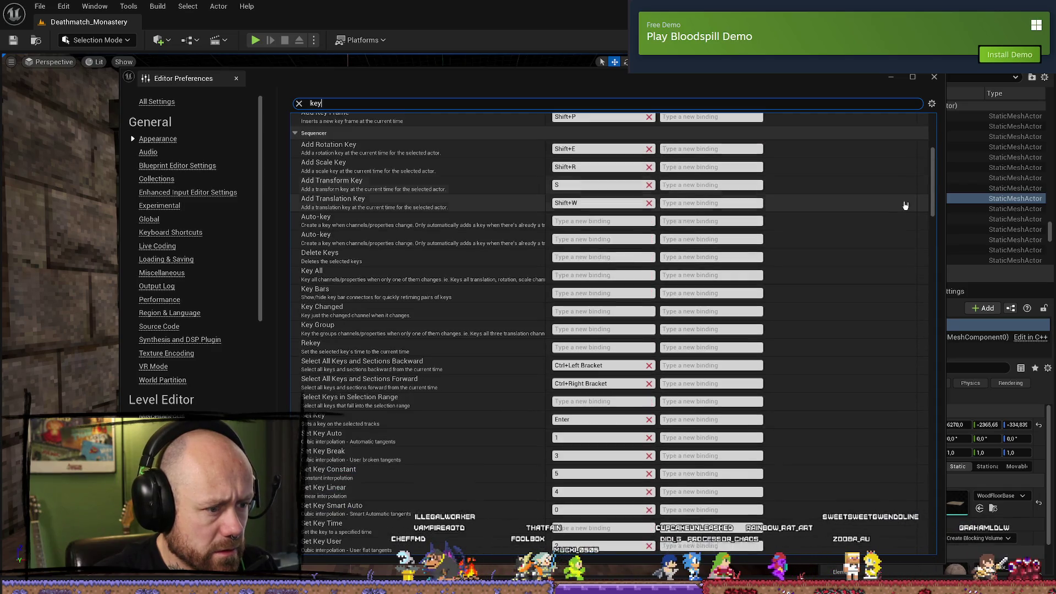
scroll(905, 205, down, 3)
scroll(905, 205, down, 3)
scroll(906, 206, down, 3)
scroll(906, 205, down, 3)
scroll(905, 206, down, 4)
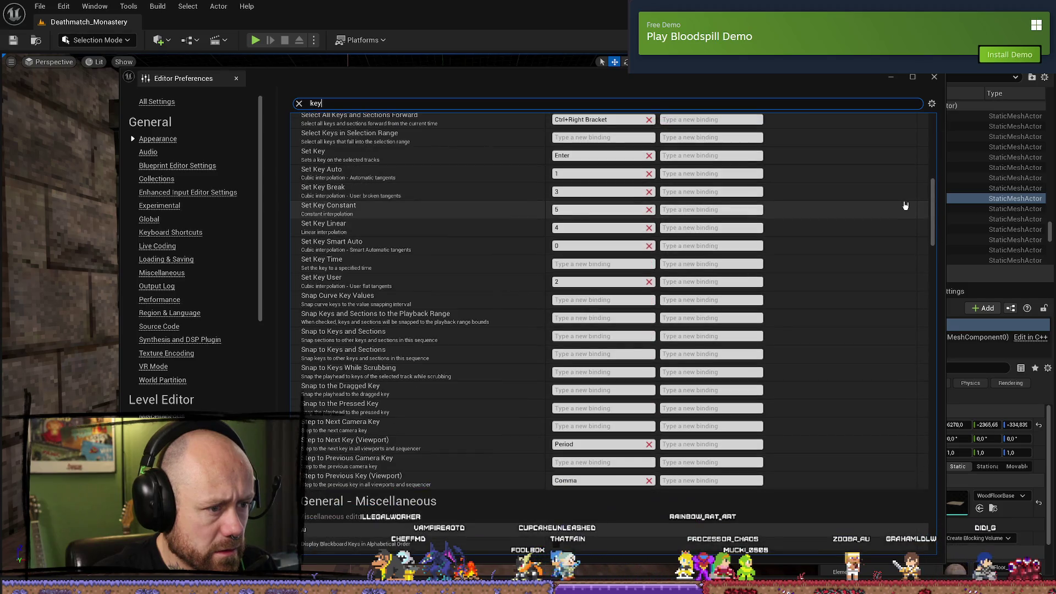
scroll(906, 205, up, 20)
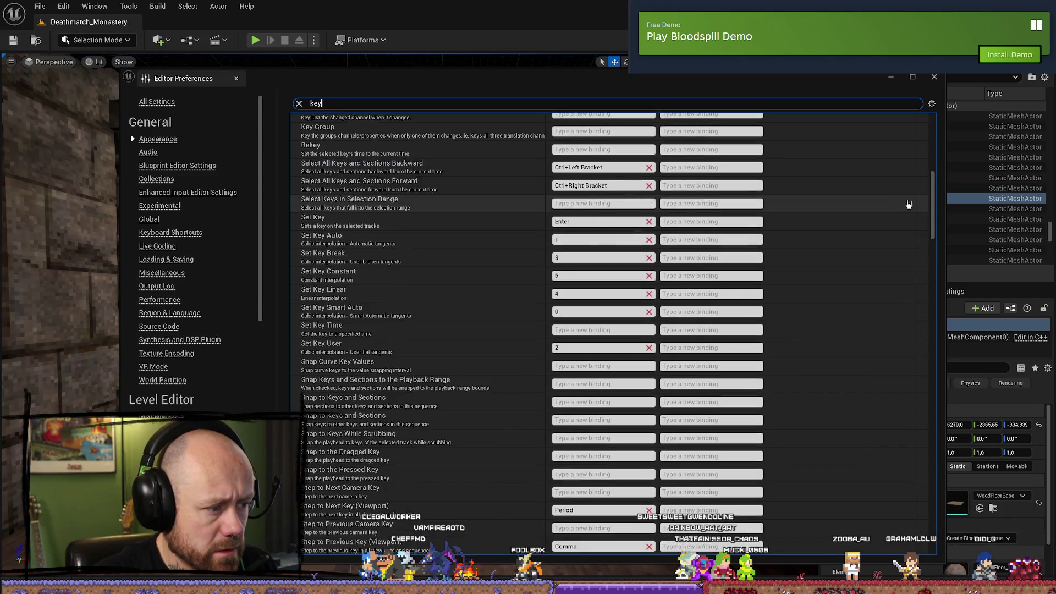
scroll(907, 204, up, 8)
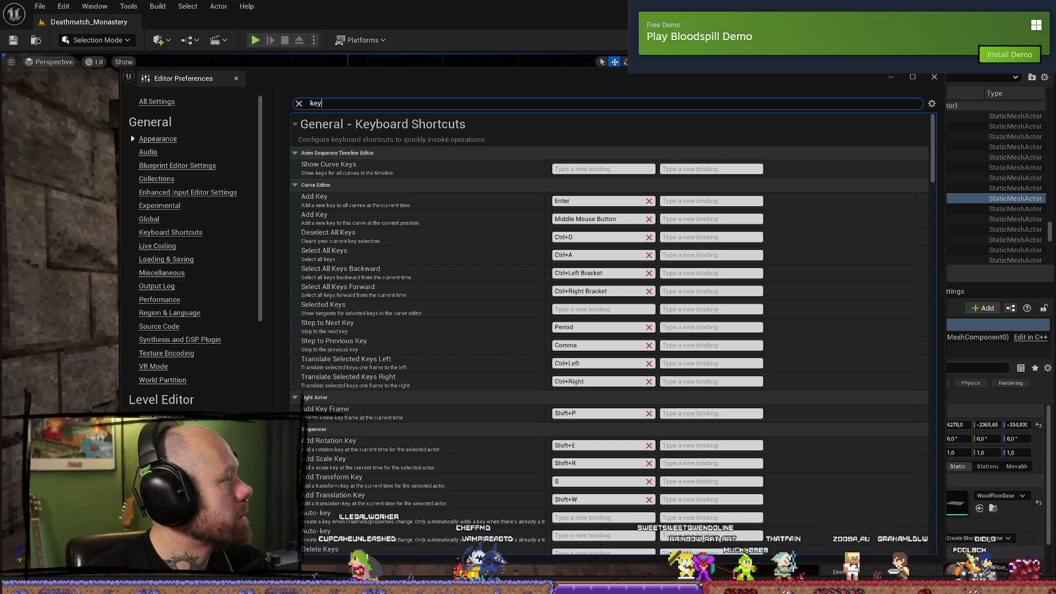
key(alt+Tab)
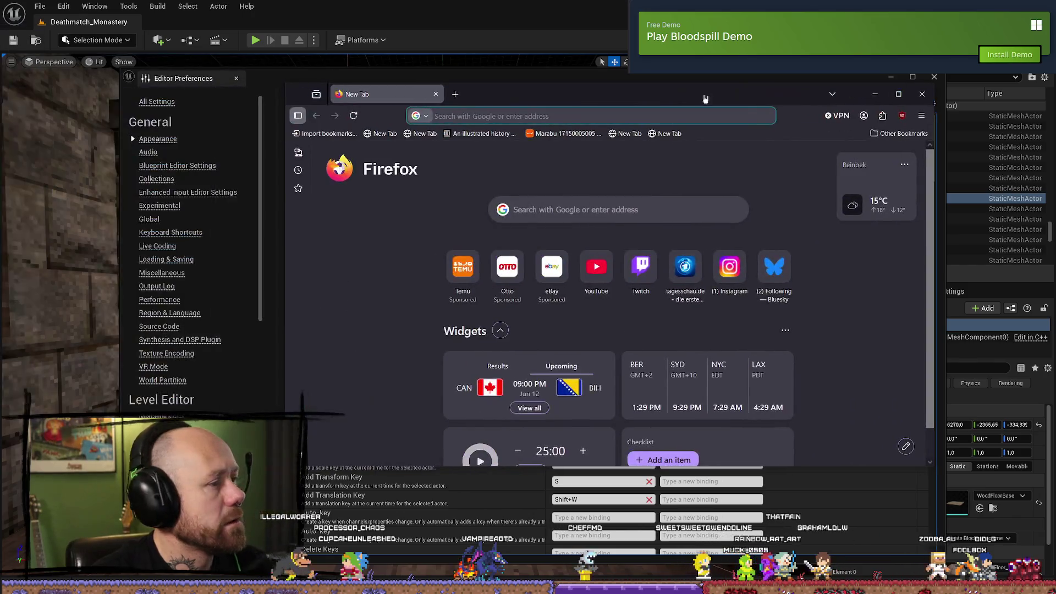
- Search Google for 'unreal change keybind to close playmode' in Firefox
text(unreal change ke)
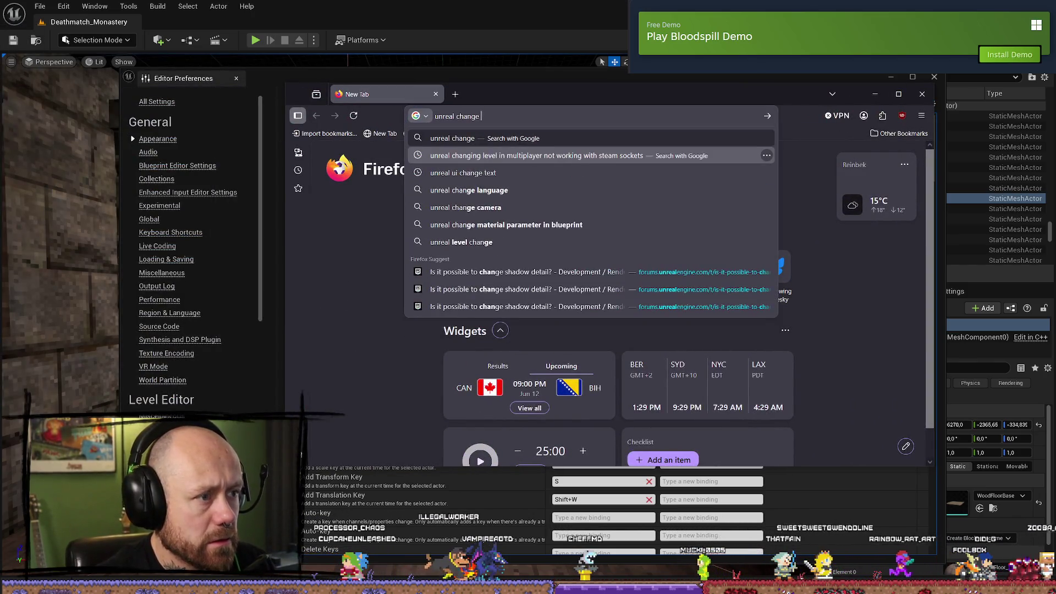
text(ybin)
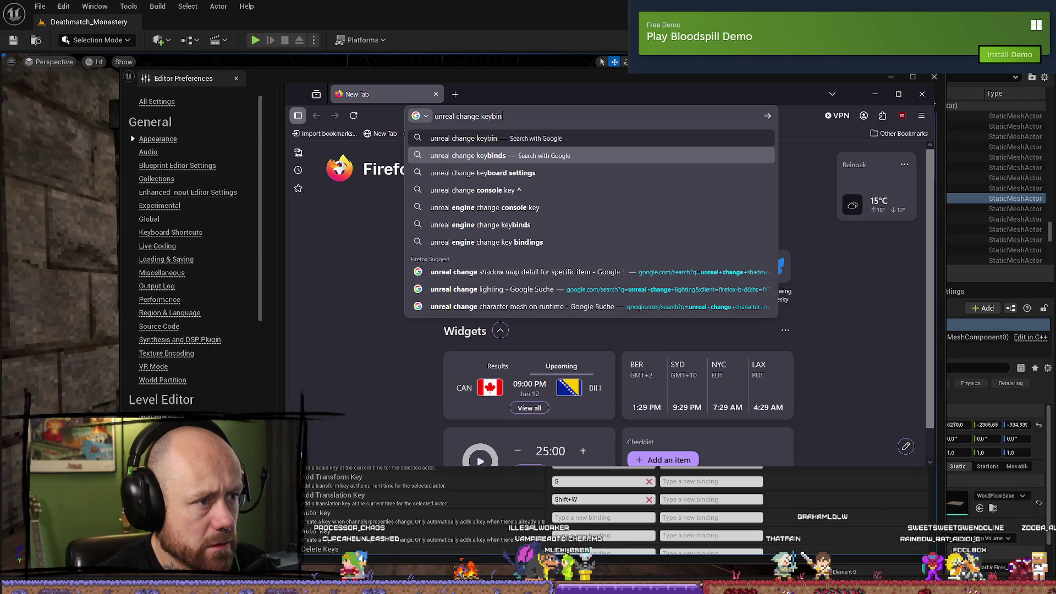
text(d to close playmode)
key(Return)
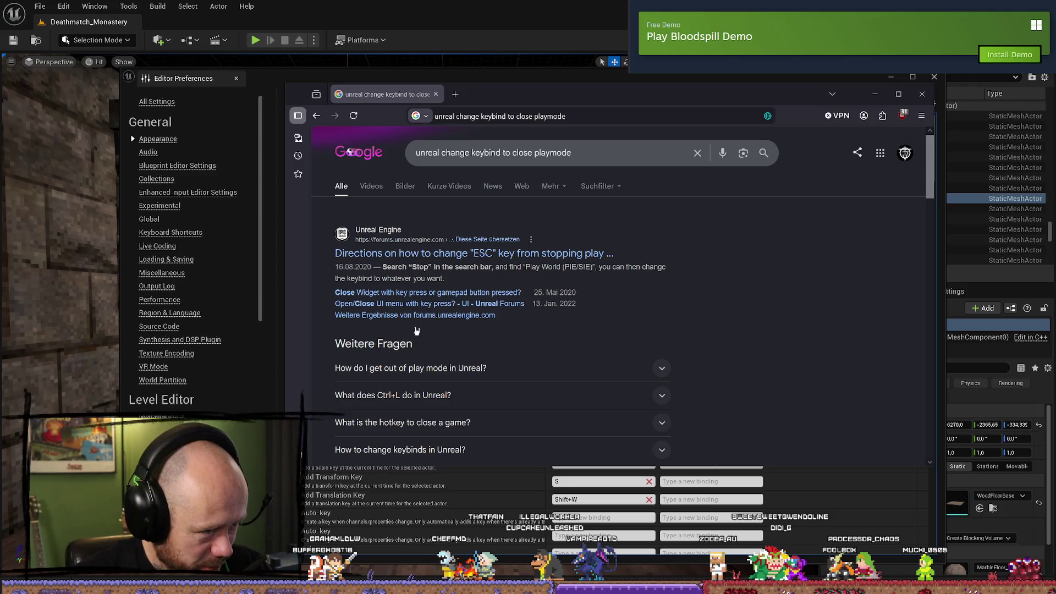
- Open the Unreal forum thread on changing ESC and enlarge its step 3 screenshot
click(577, 254)
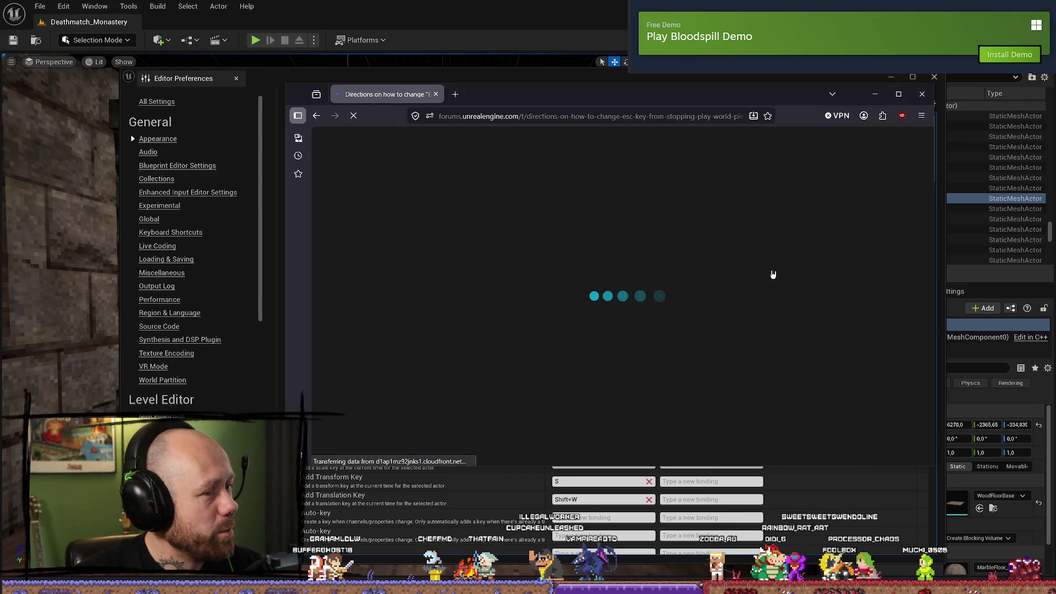
scroll(773, 285, down, 10)
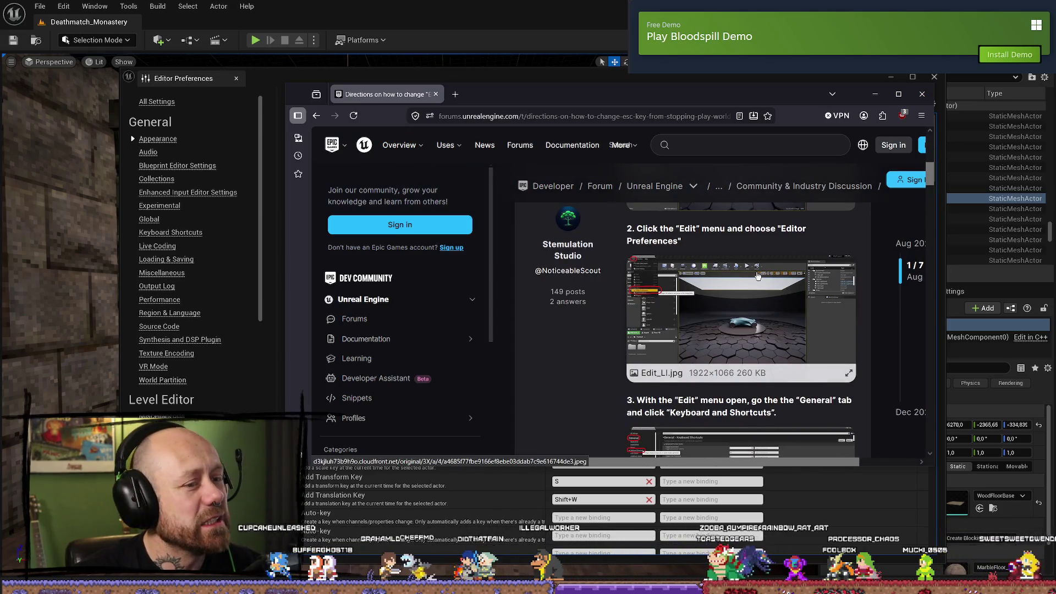
scroll(784, 289, down, 3)
click(754, 309)
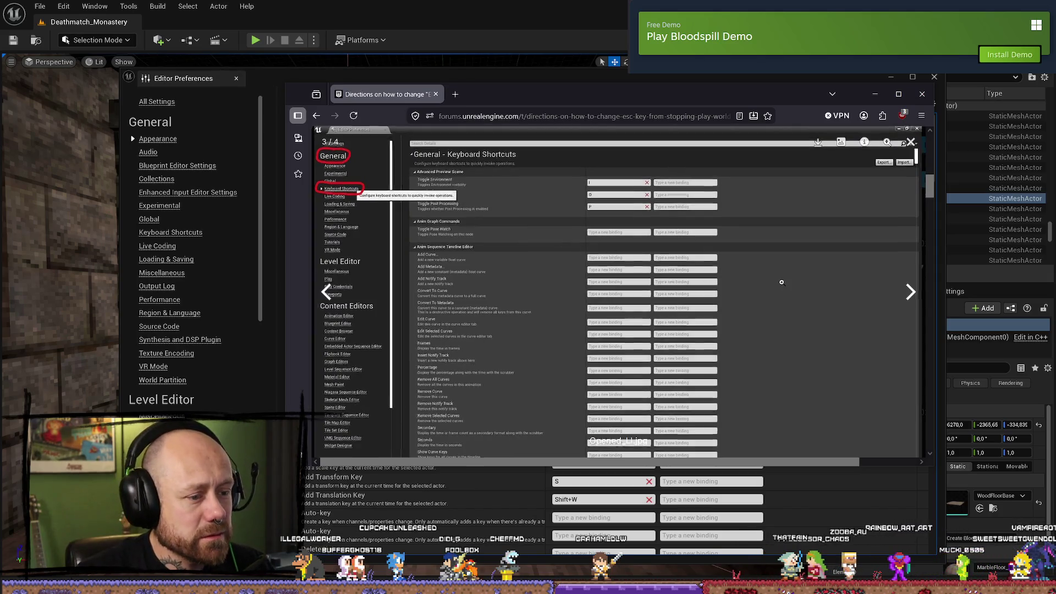
click(711, 284)
key(Escape)
- View the thread's step 4 screenshot, then minimize Firefox to return to the editor
scroll(792, 255, down, 3)
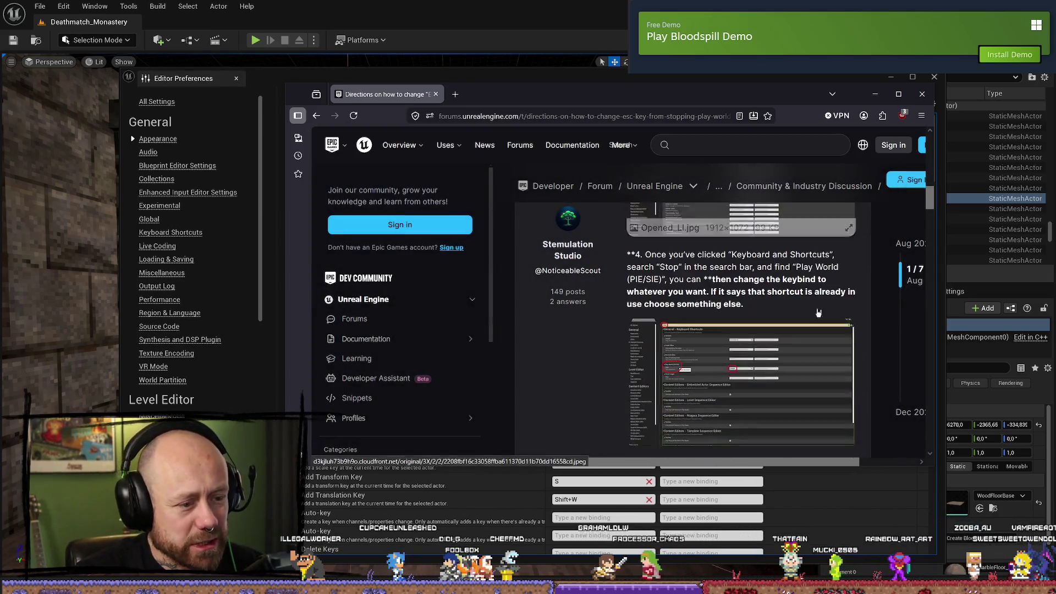
click(667, 363)
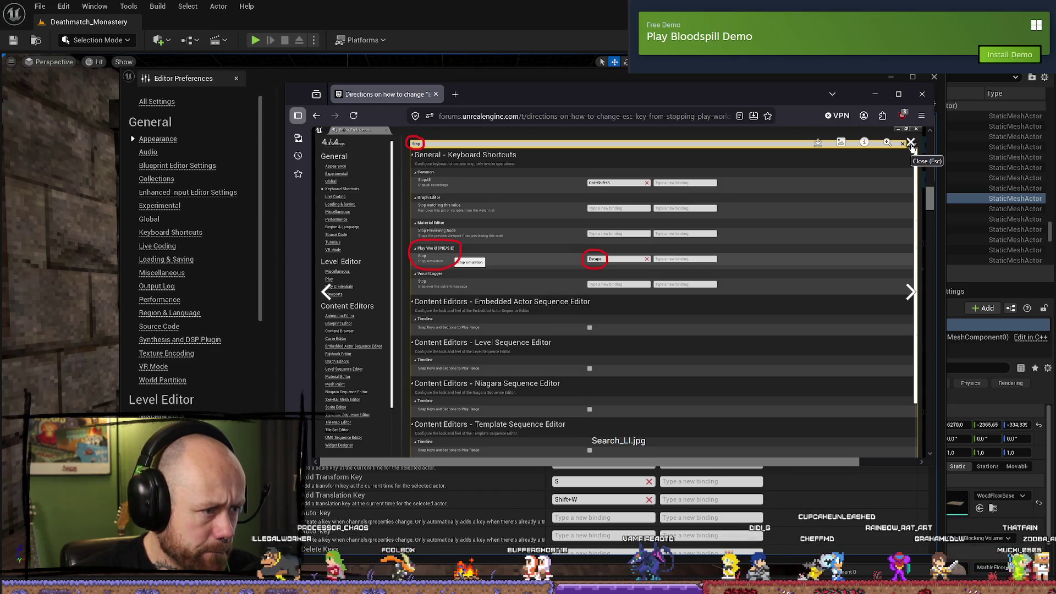
click(912, 144)
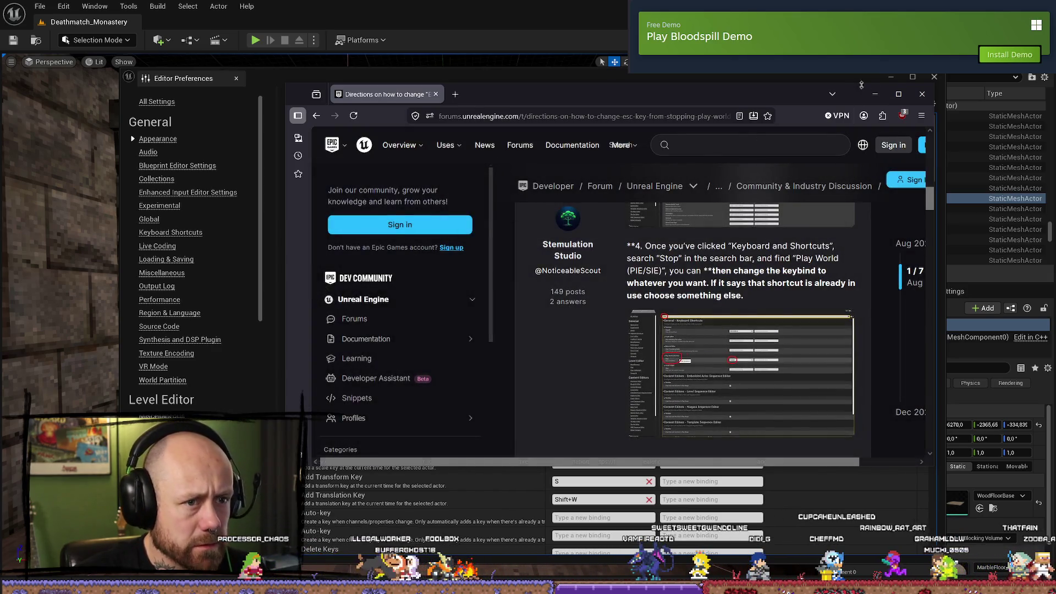
click(875, 94)
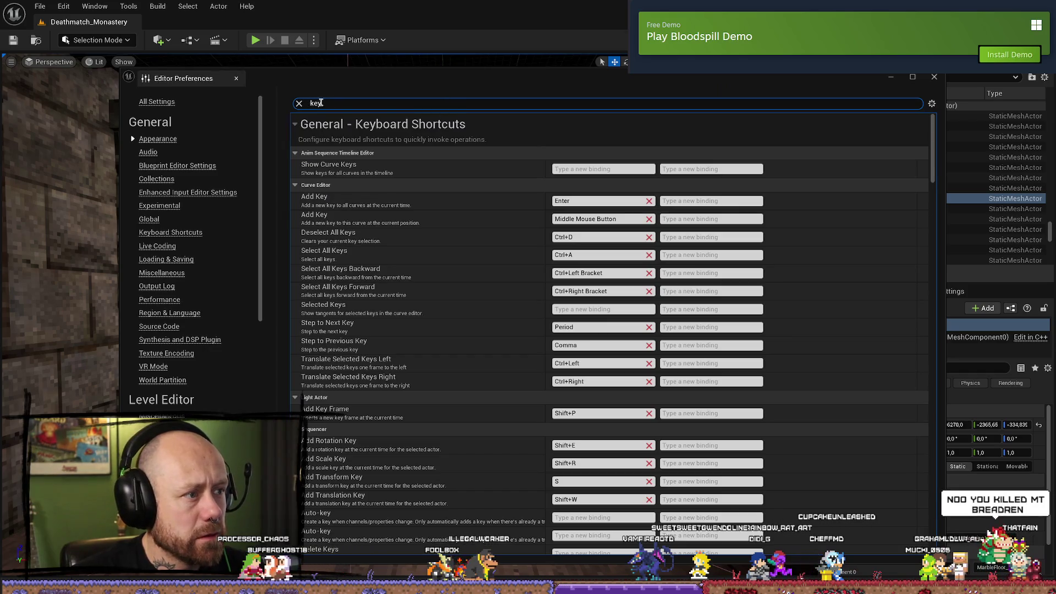
- Filter preferences to 'play worlds' and rebind Play World Stop from Escape to Backspace
click(298, 104)
text(play worlds)
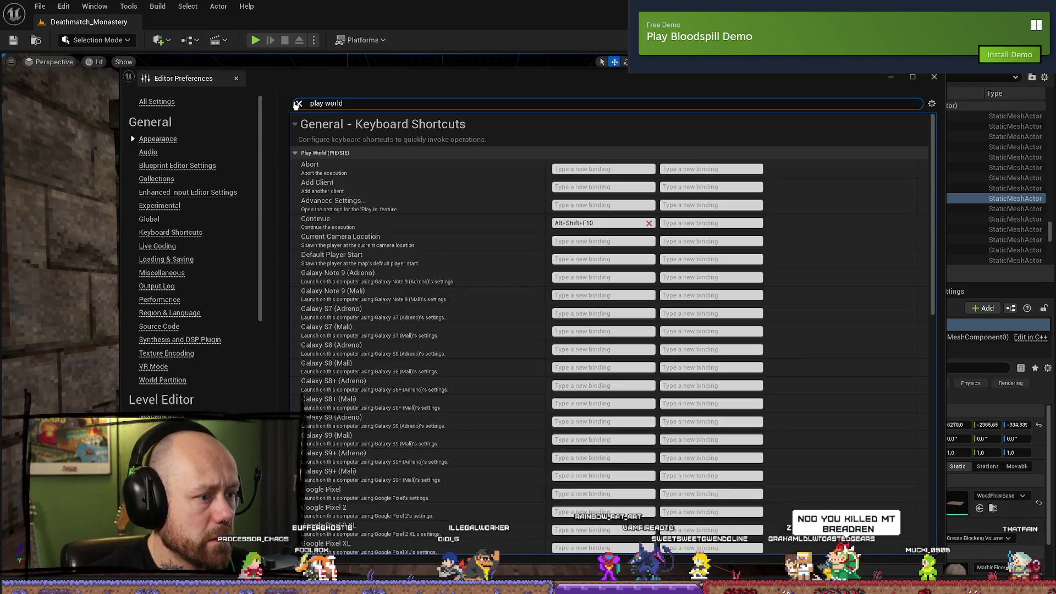
scroll(935, 237, down, 1)
drag(935, 236, 933, 482)
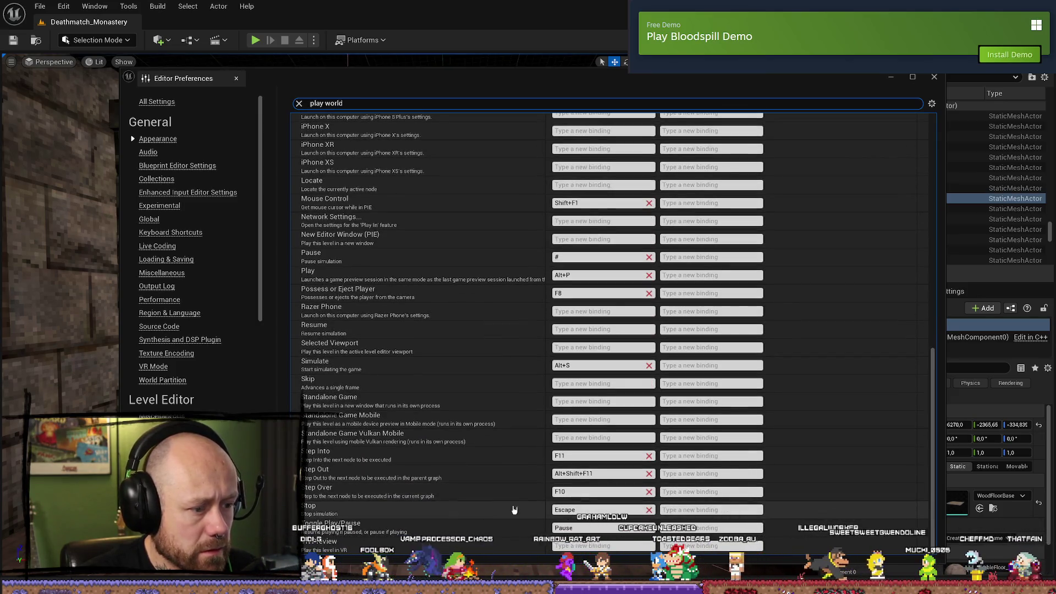
click(591, 506)
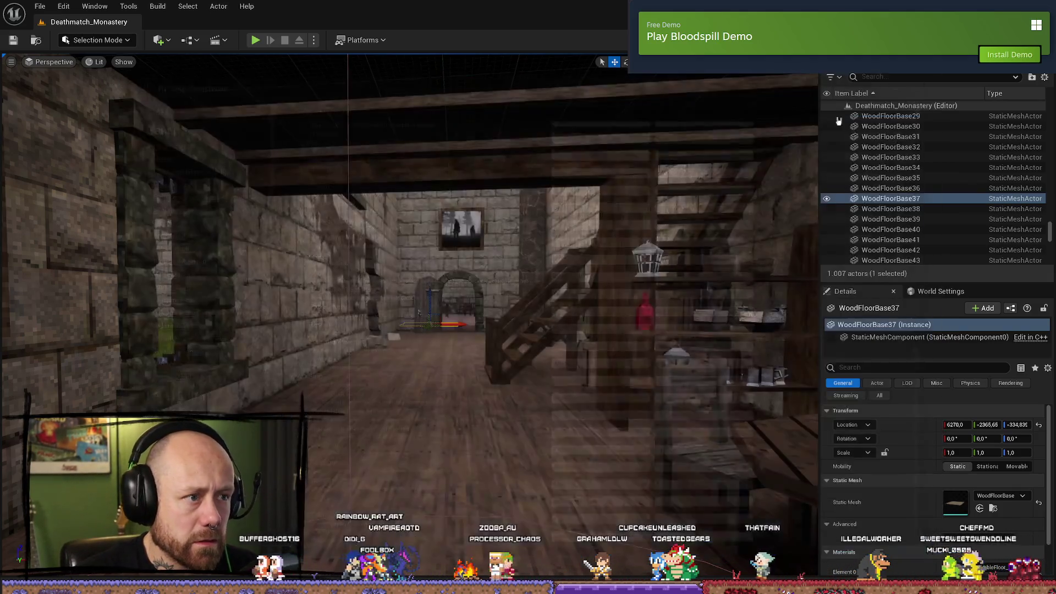
click(934, 77)
- Start a Play session, skip the loadout screen, and walk fullscreen into the cathedral
key(alt+p)
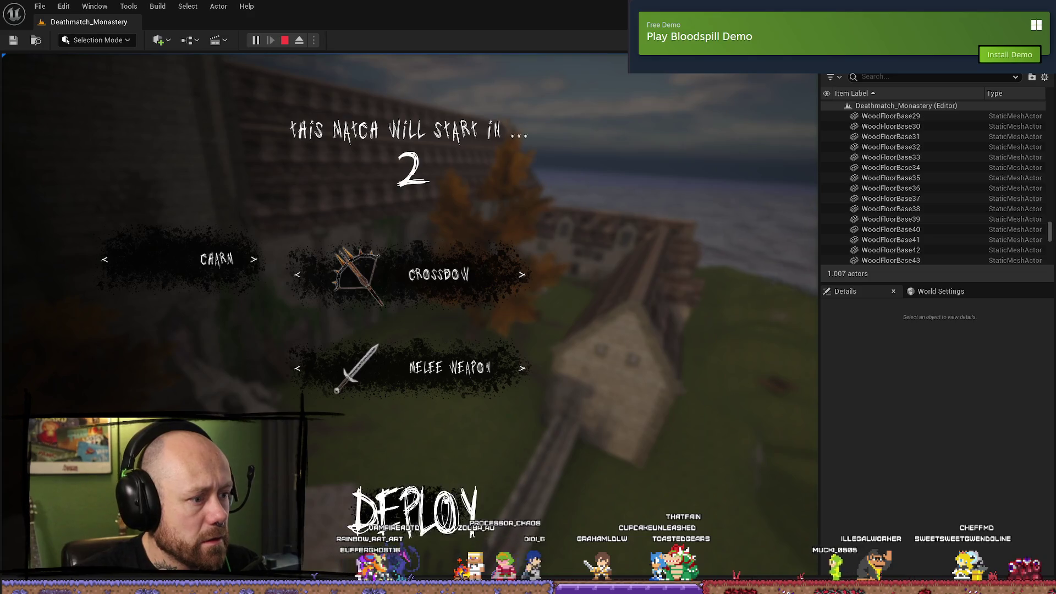
key(Escape)
key(Escape)
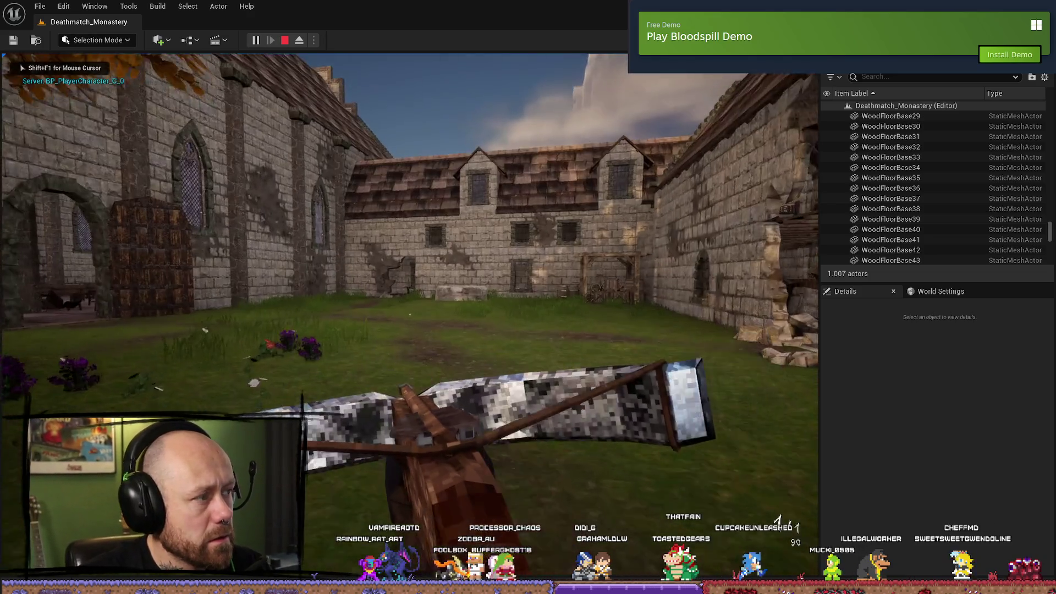
key(w)
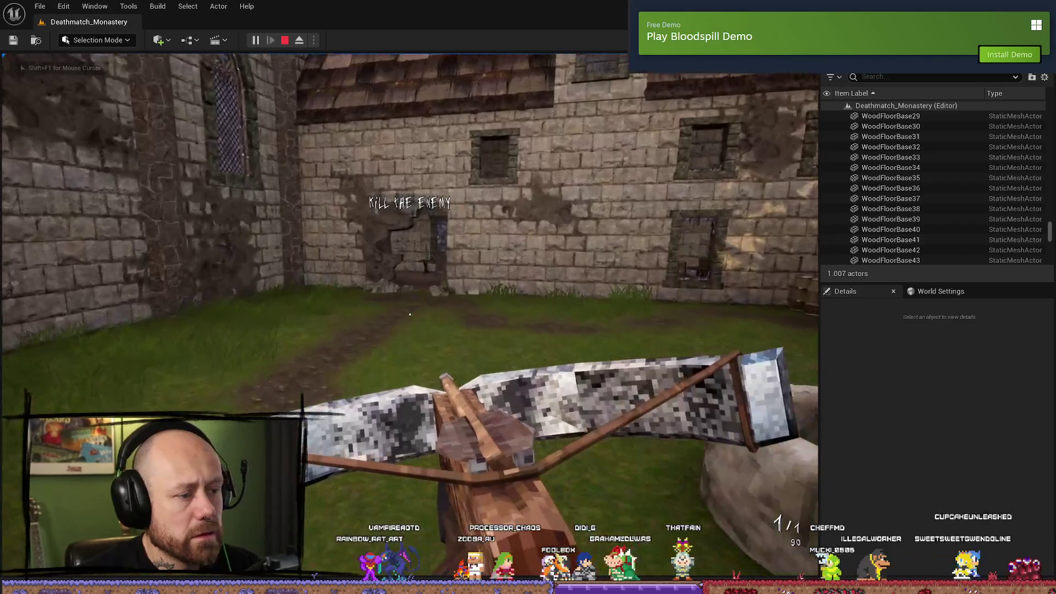
key(F11)
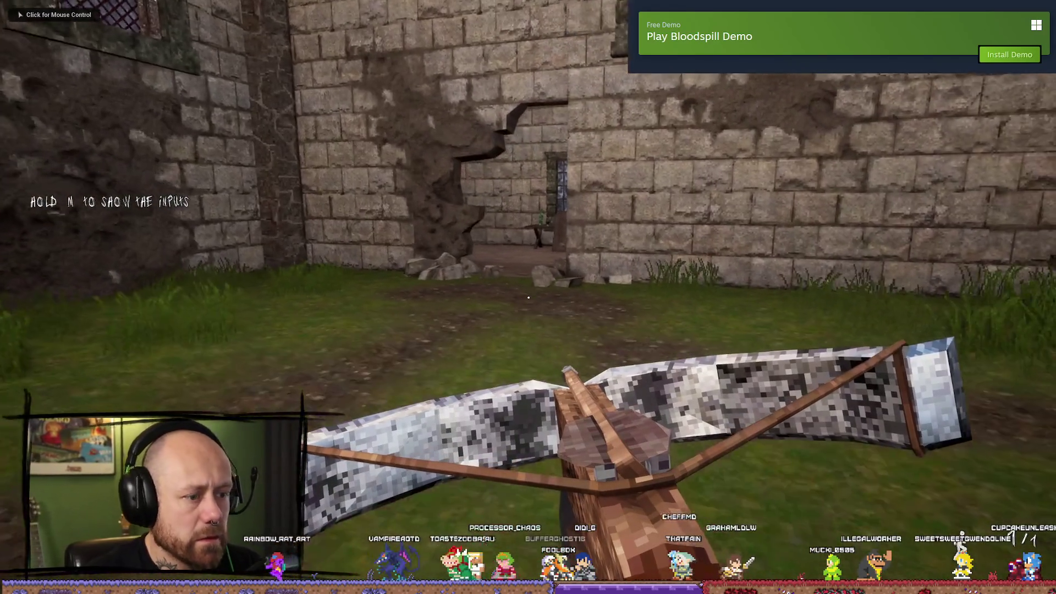
click(528, 298)
key(w)
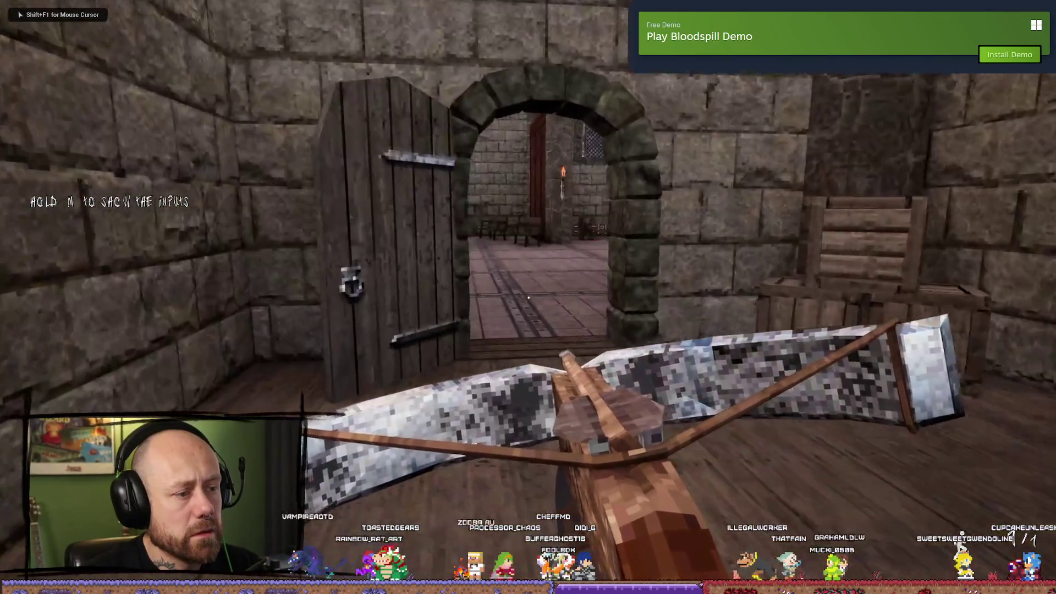
key(w)
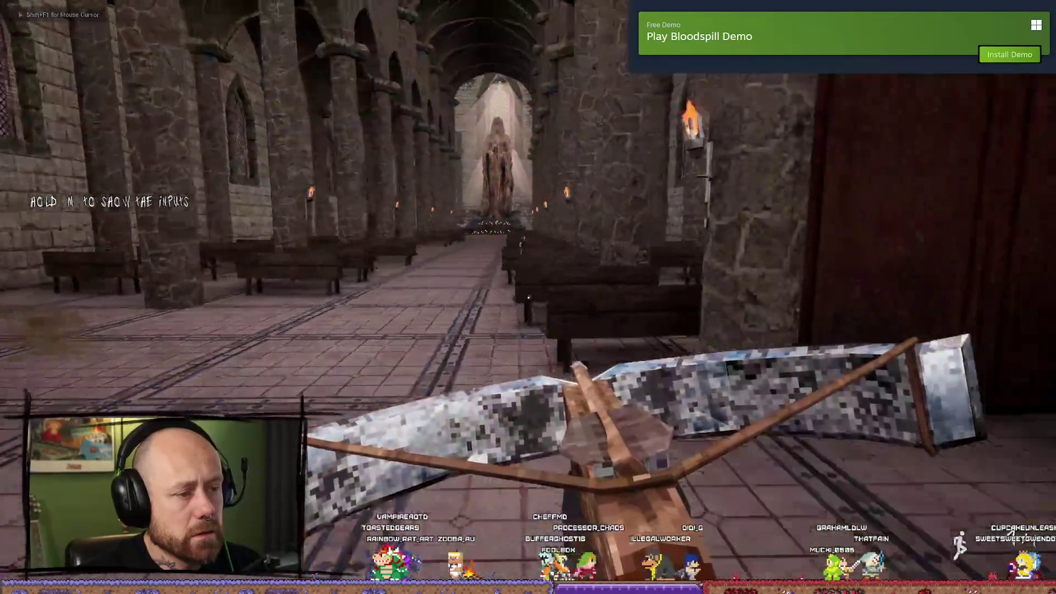
- Lower mouse sensitivity under the pause menu's Settings > Mouse & Keyboard, then resume
key(Escape)
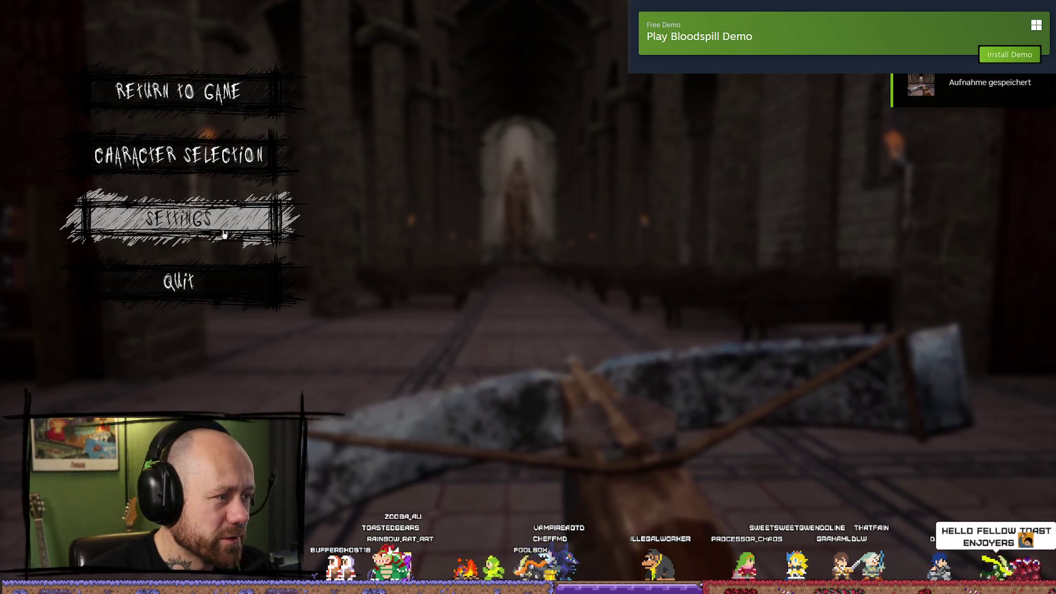
click(245, 223)
click(260, 152)
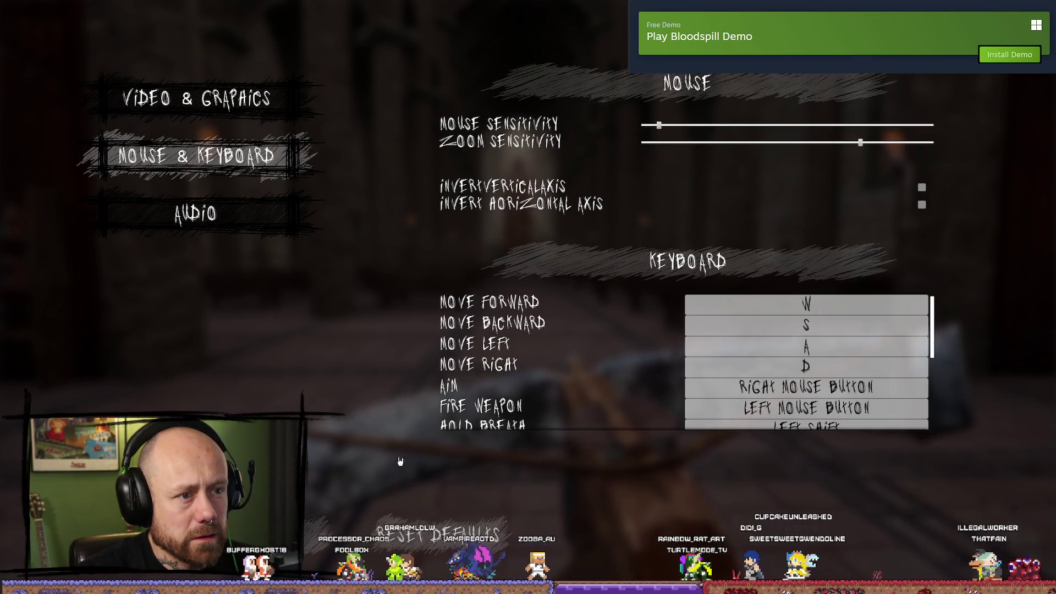
key(Escape)
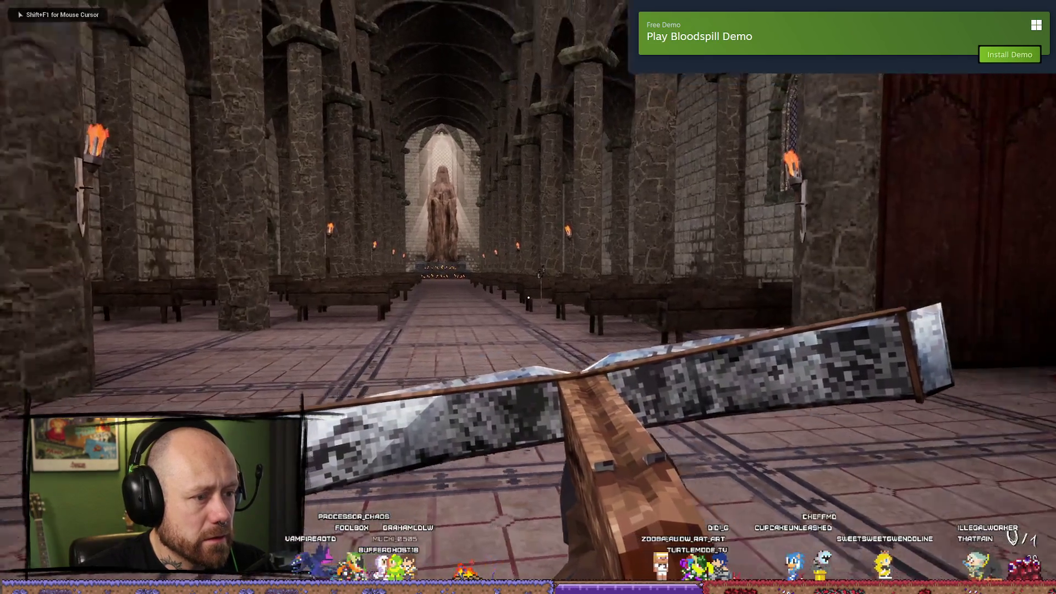
- Walk down the cathedral aisle toward the statue, briefly aiming the crossbow
key(w)
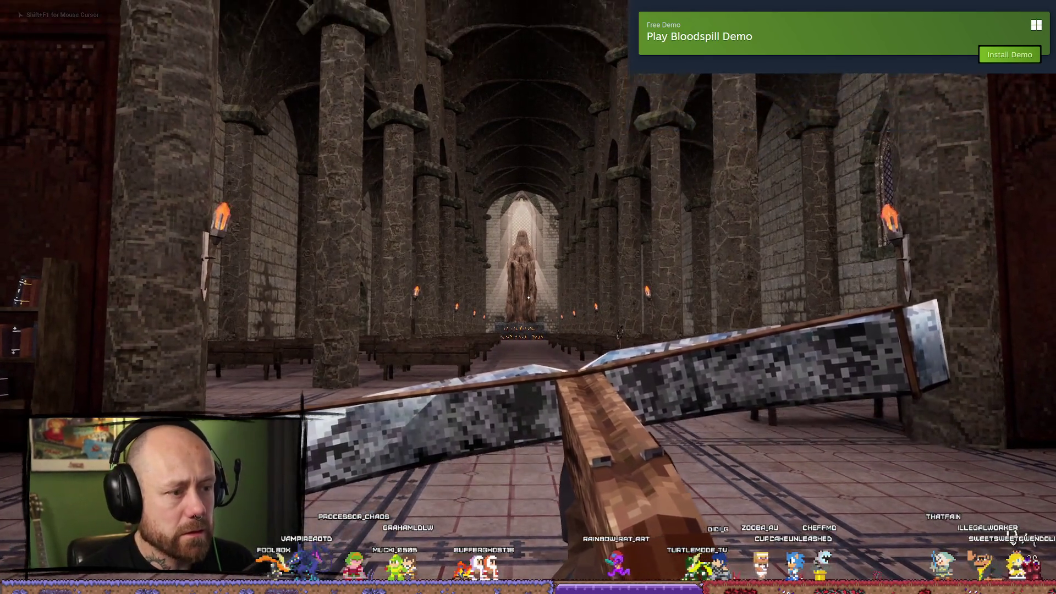
key(w)
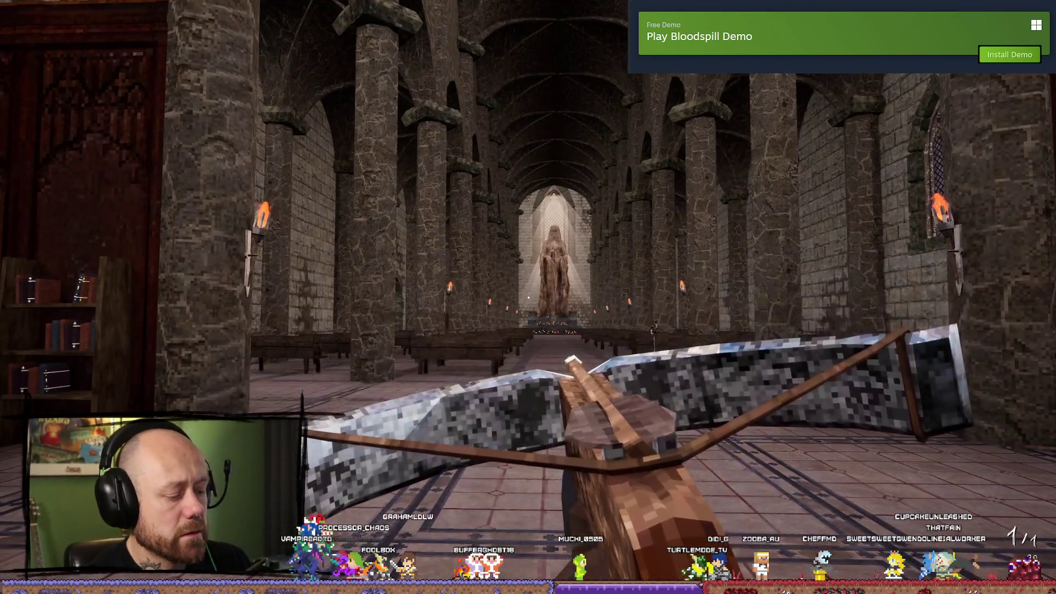
key(w)
key(w)
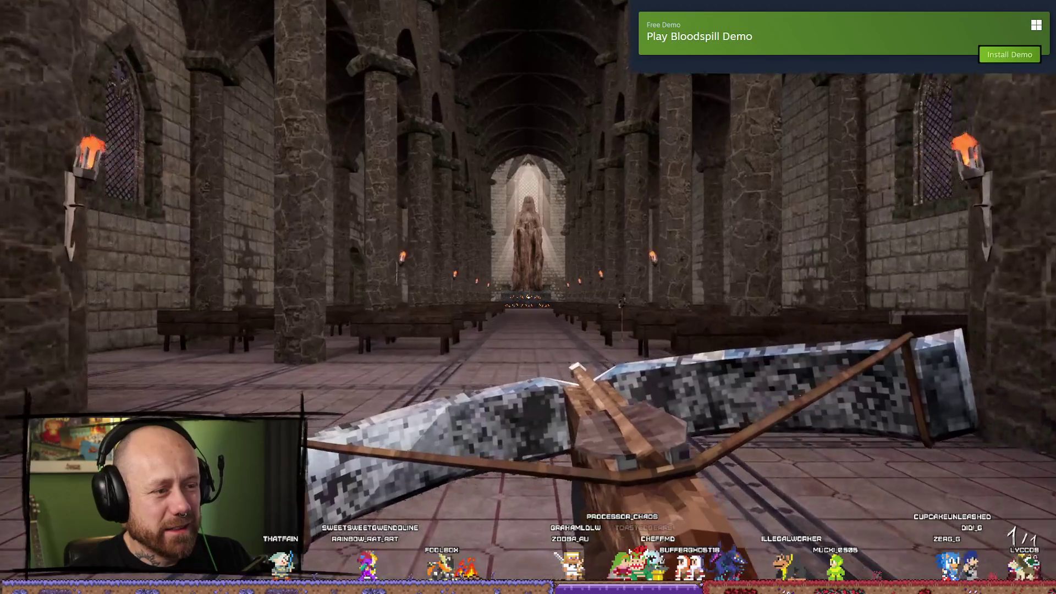
- Walk down the aisle to the candle-lit altar below the statue, then quit the match
key(w)
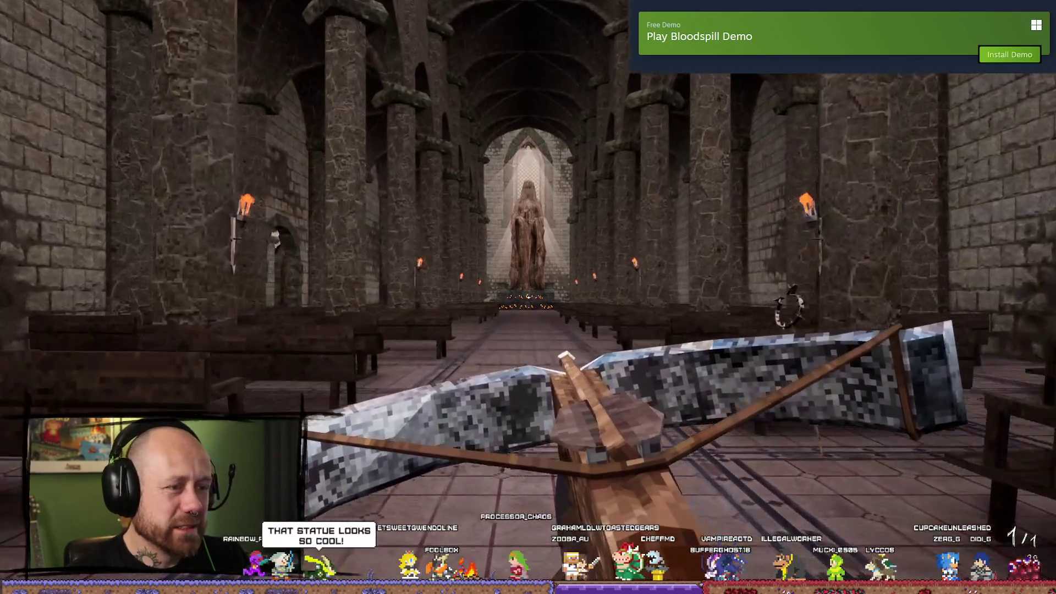
key(w)
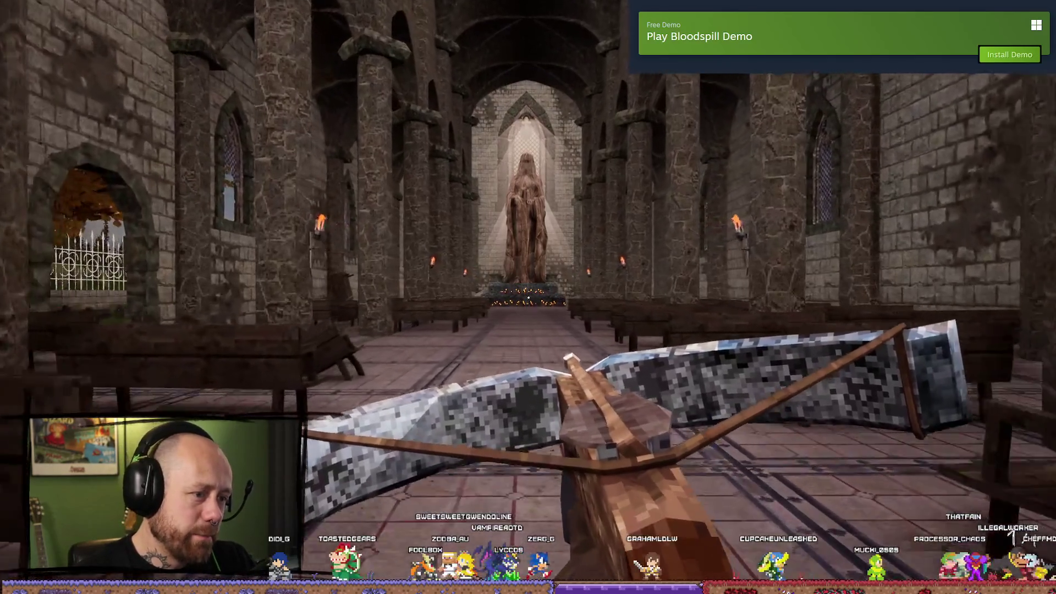
key(w)
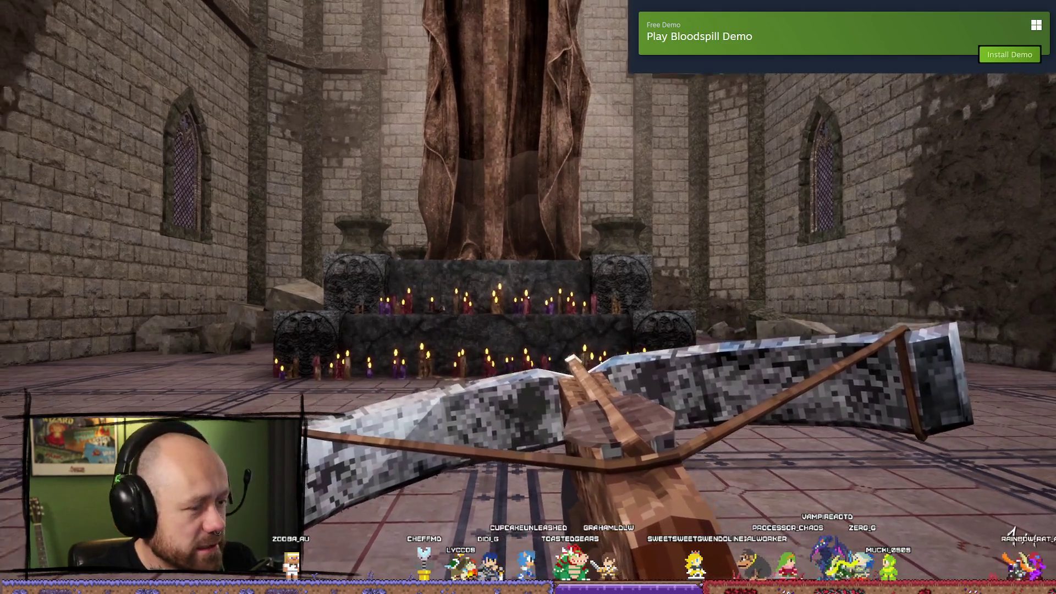
key(Escape)
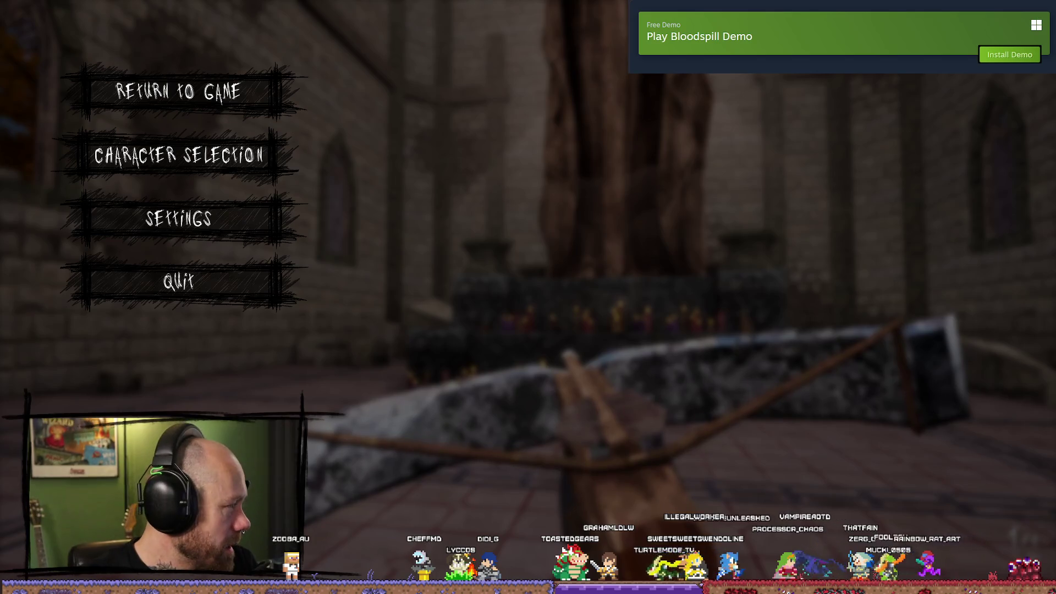
click(259, 300)
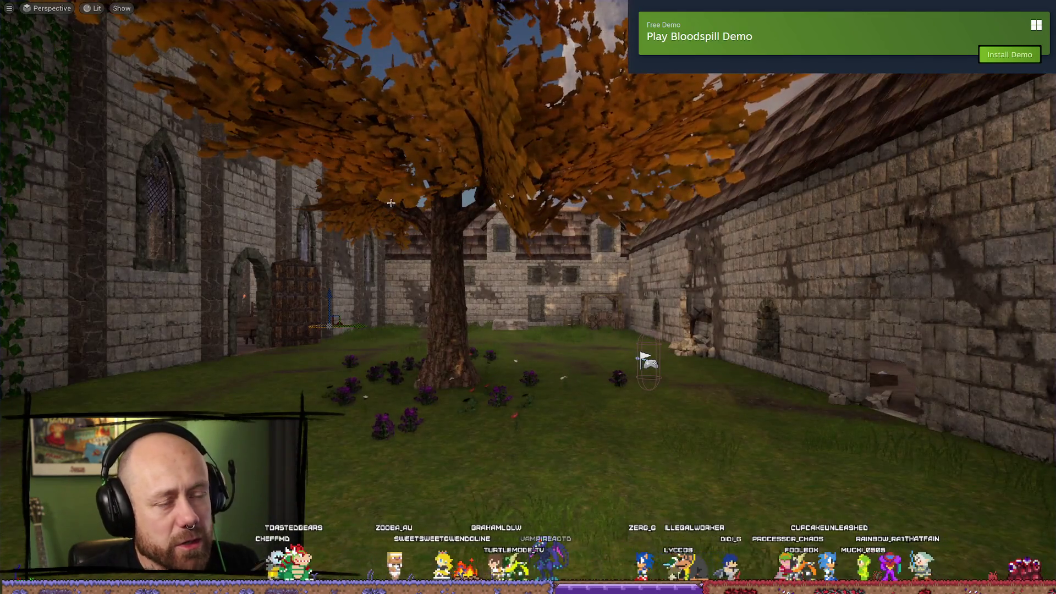
- Start another play session, walk to the pillar facing down the nave, then stop playing
key(alt+p)
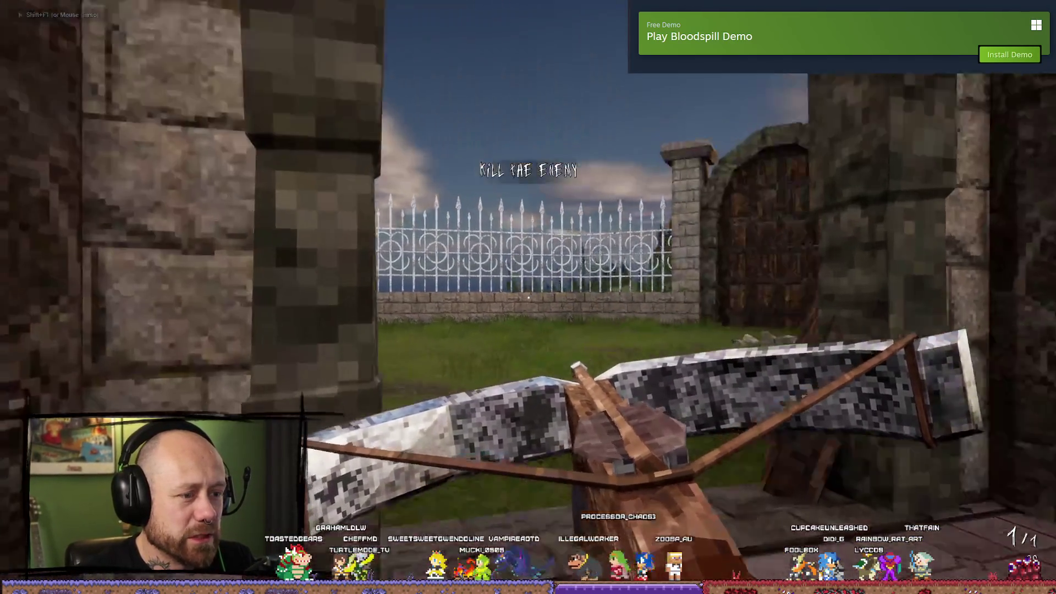
key(w)
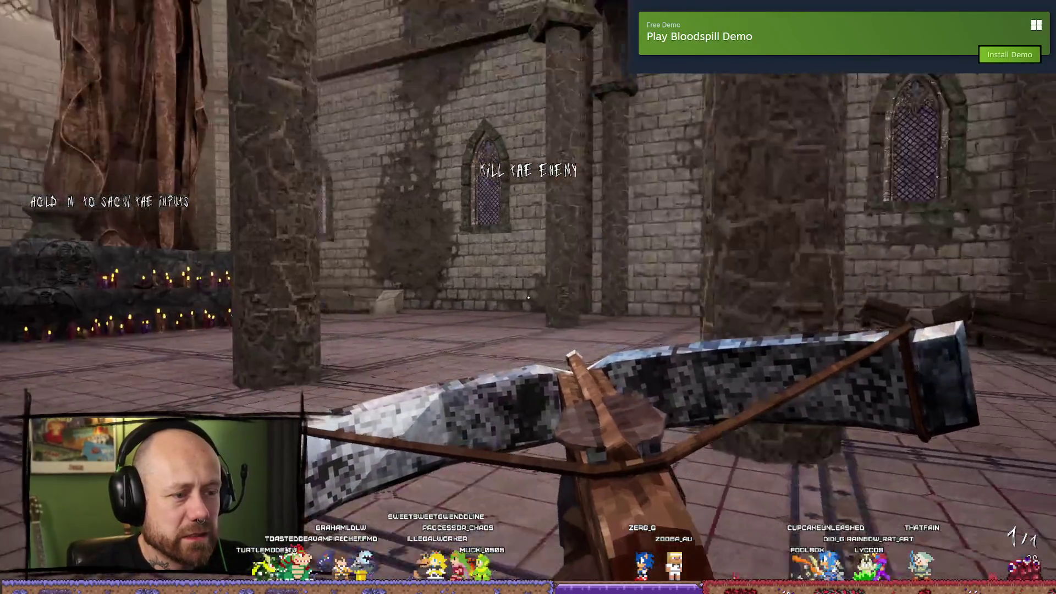
key(w)
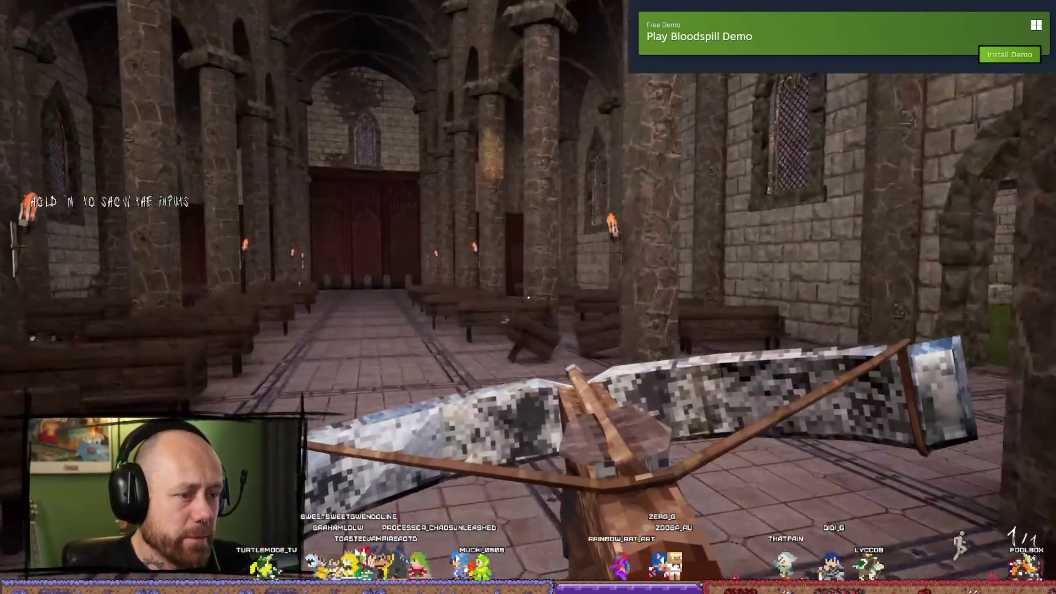
key(Escape)
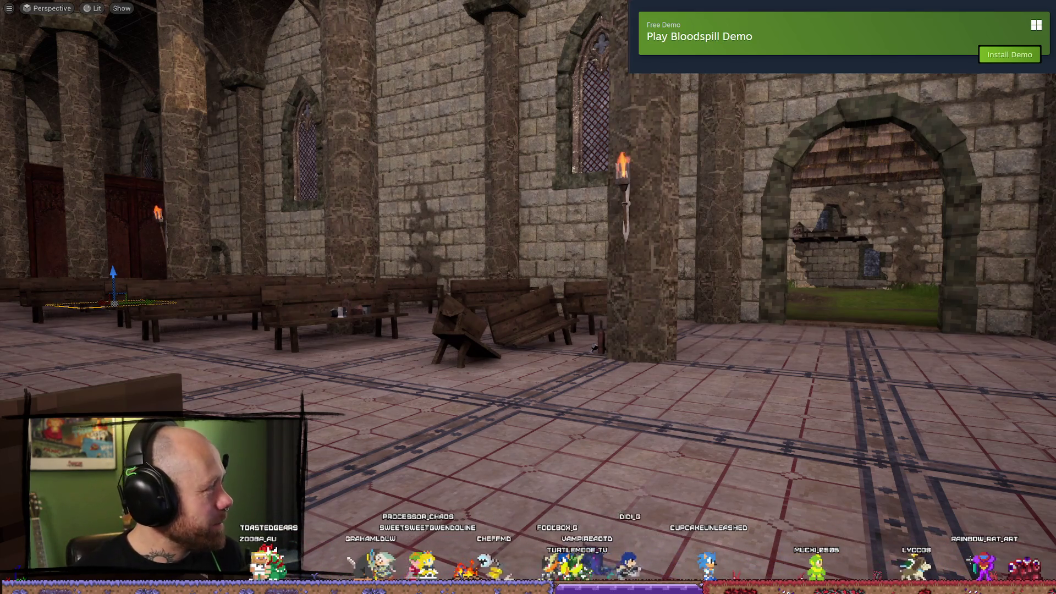
- Fly the viewport camera up to the hooded statue, then exit immersive mode with F11
mouse_move(550, 314)
mouse_down()
mouse_move(770, 314)
mouse_move(770, 275)
mouse_up()
scroll(528, 297, up, 10)
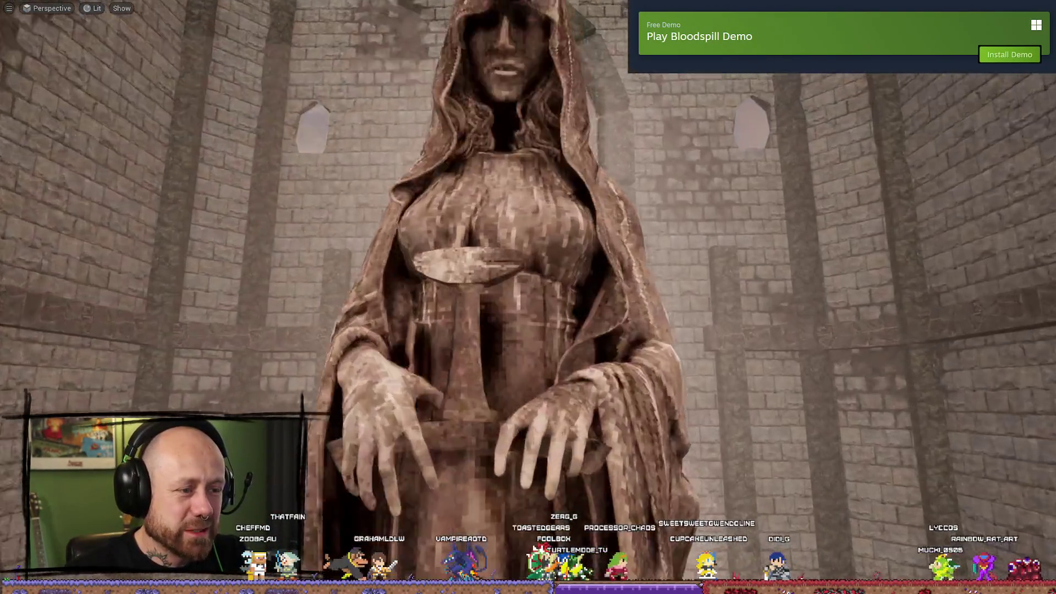
mouse_move(528, 297)
mouse_down()
mouse_move(660, 297)
mouse_move(687, 341)
mouse_move(528, 264)
mouse_move(451, 264)
mouse_move(418, 297)
mouse_move(407, 291)
mouse_move(645, 279)
mouse_up()
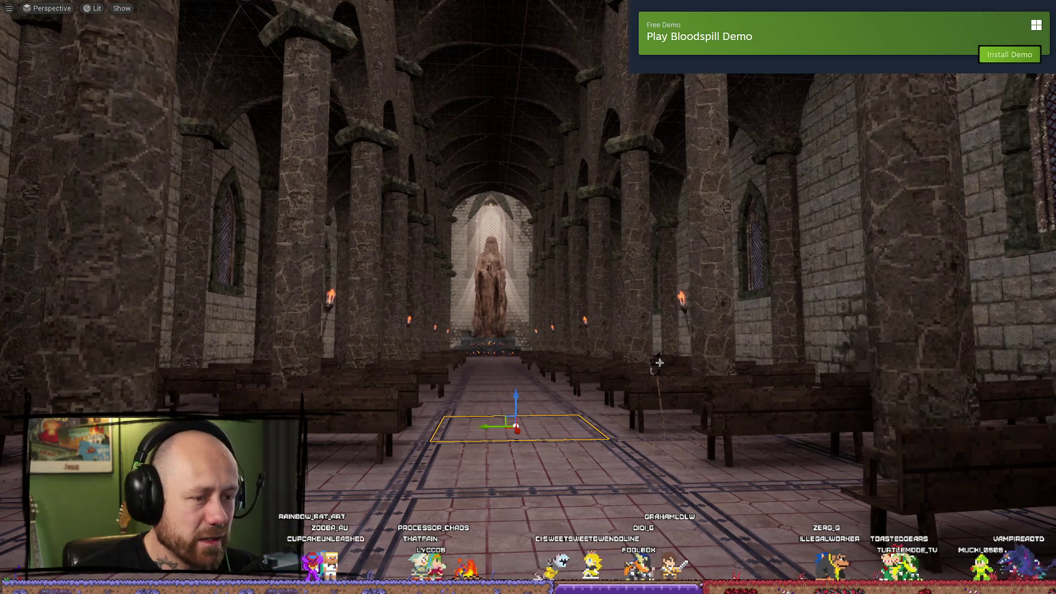
key(F11)
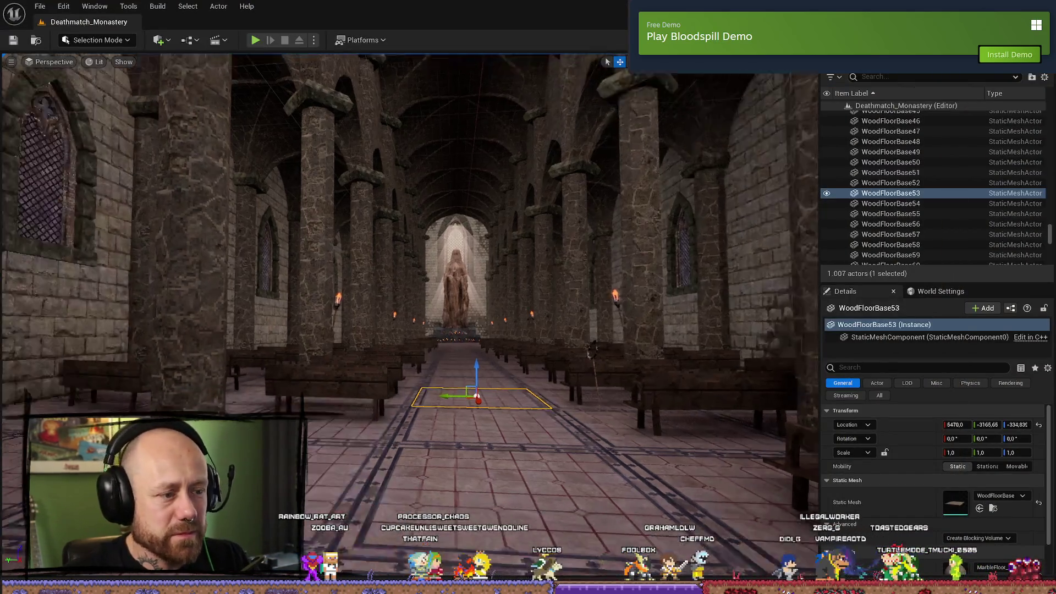
- Fly through the archway toward the forest painting and open File Explorer at Schnellzugriff
scroll(389, 319, up, 5)
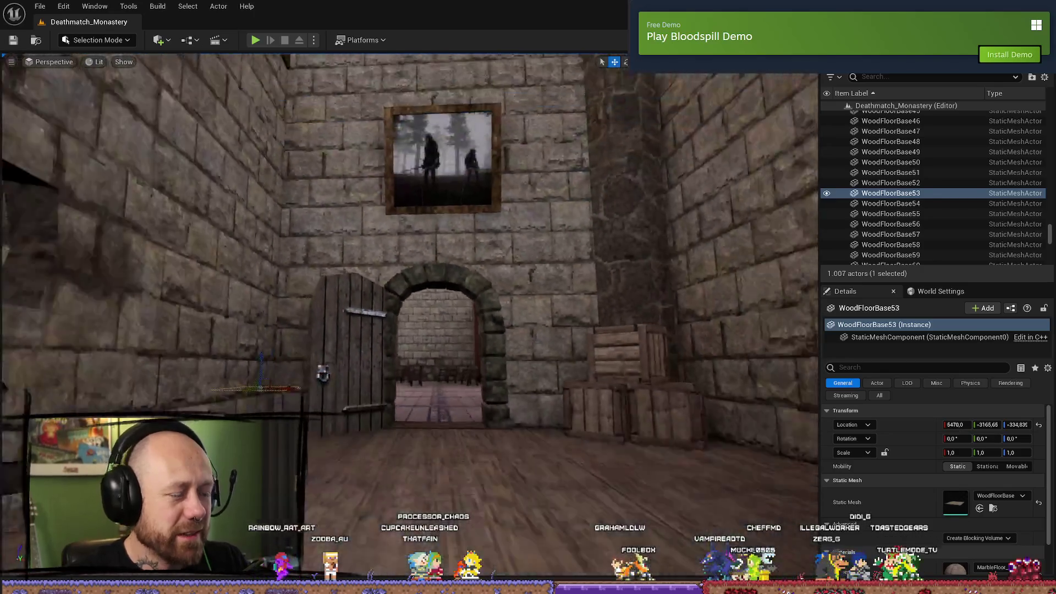
mouse_move(389, 319)
mouse_down()
mouse_move(374, 304)
mouse_move(440, 308)
mouse_up()
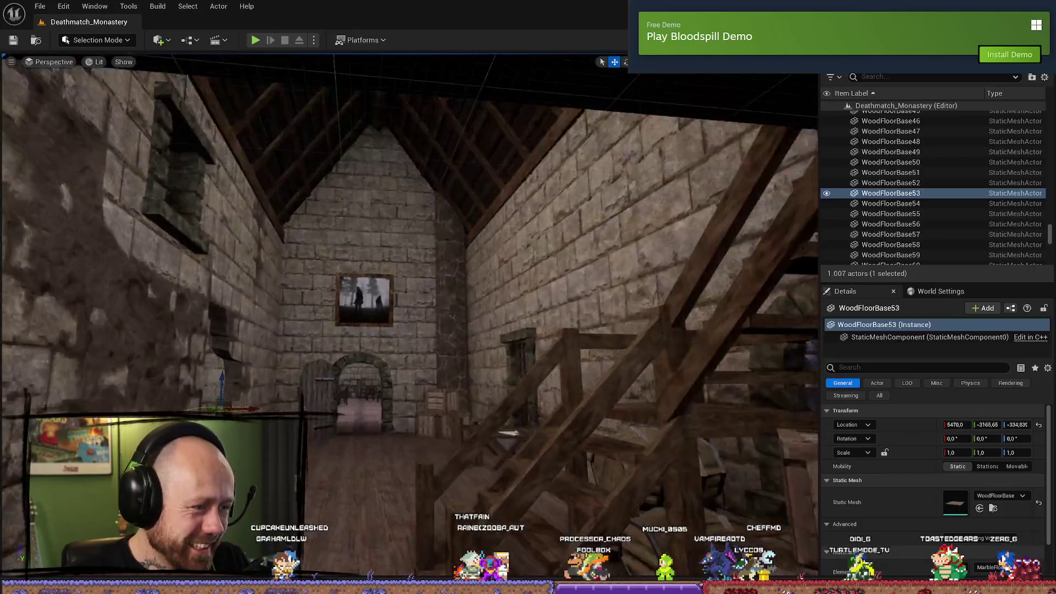
mouse_move(440, 308)
mouse_down()
mouse_move(429, 308)
mouse_move(429, 286)
mouse_up()
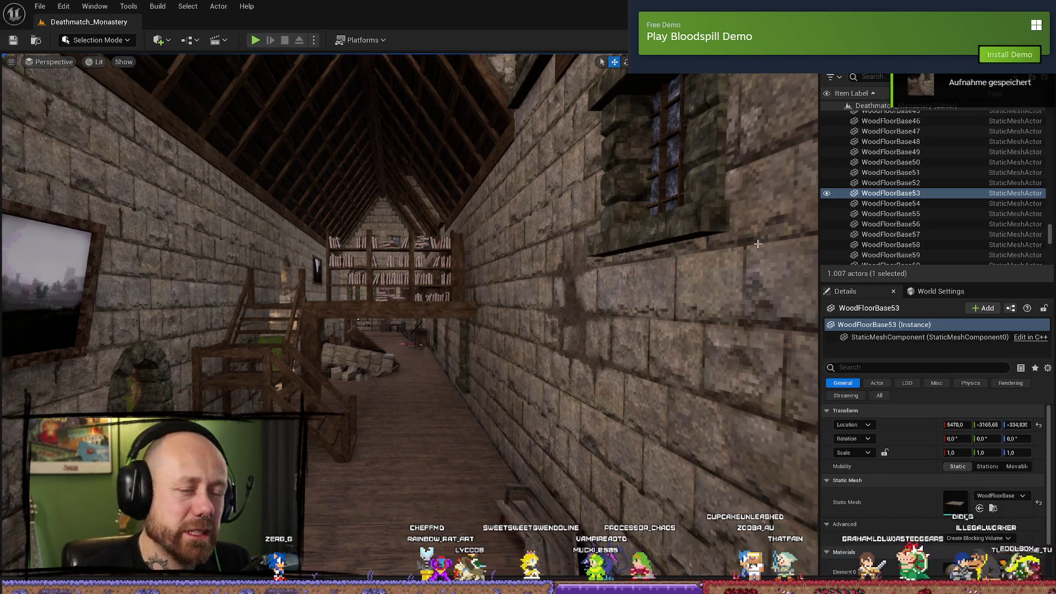
key(super+e)
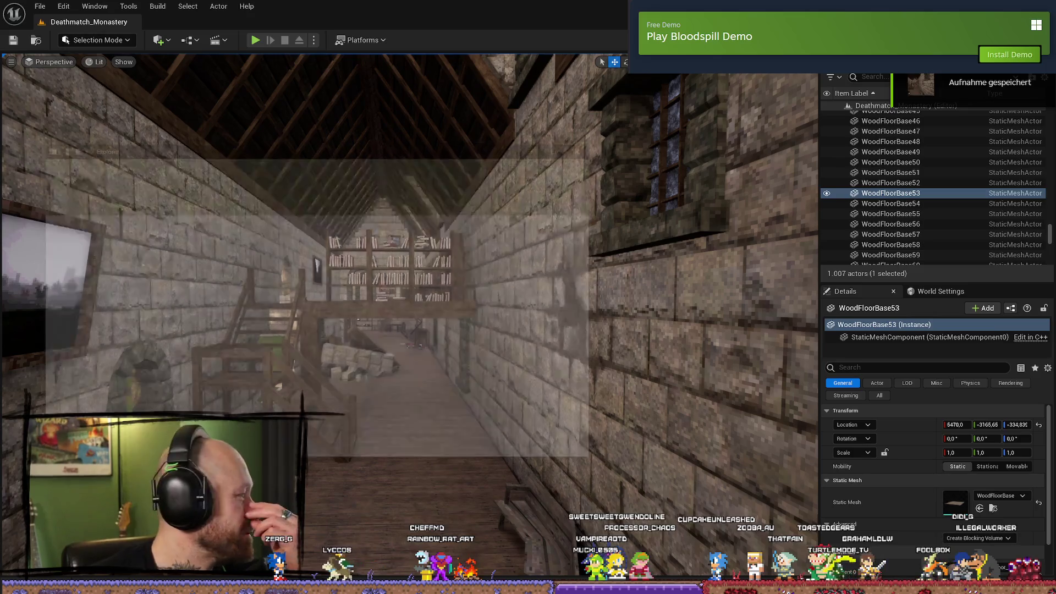
- Go to Dieser PC and open the VideoSSD (G:) drive
click(221, 348)
scroll(221, 347, down, 2)
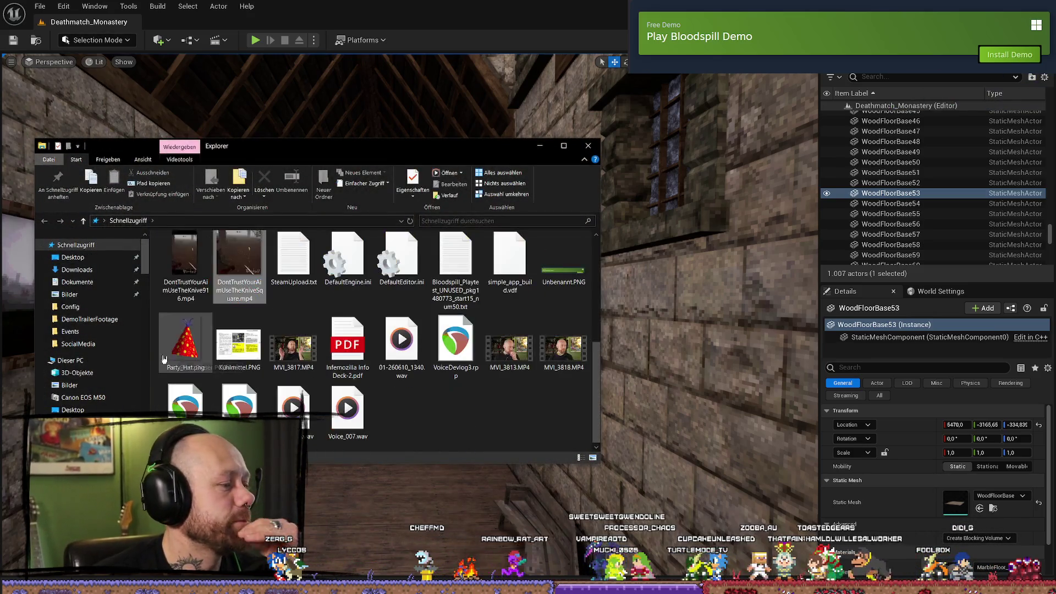
scroll(286, 357, up, 2)
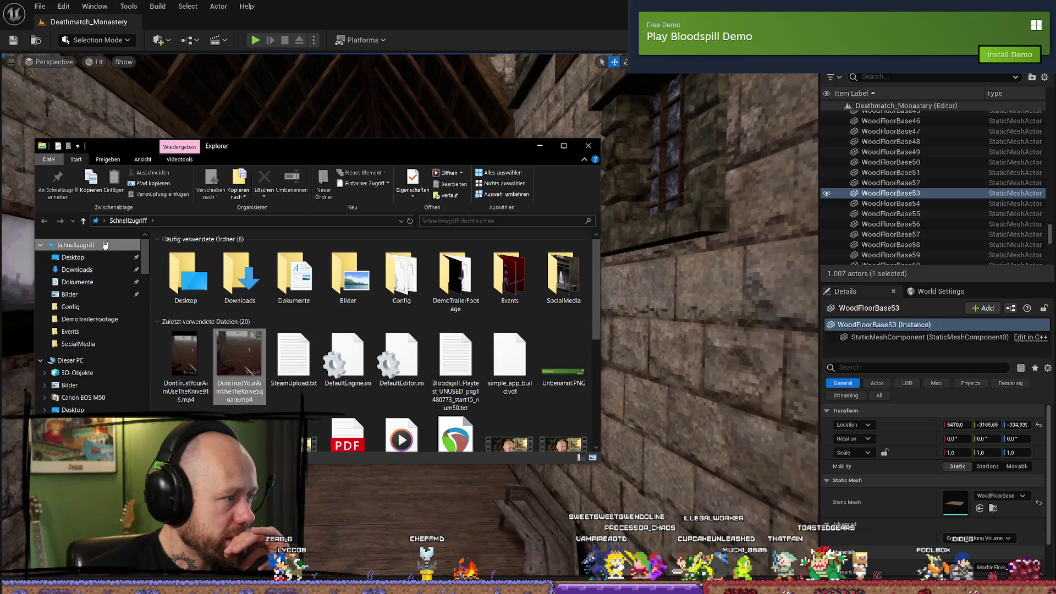
click(70, 360)
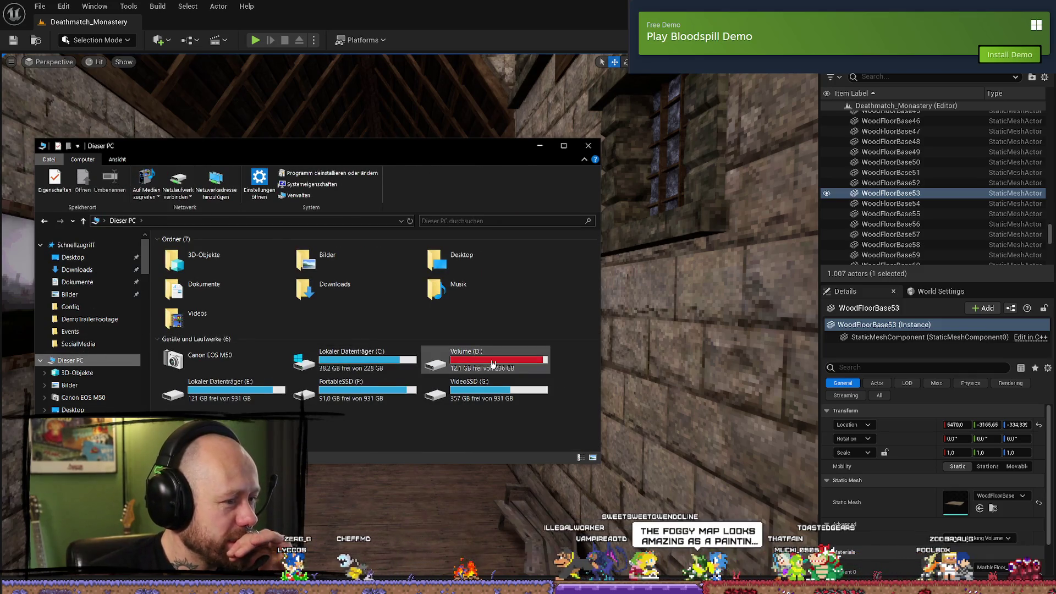
click(388, 370)
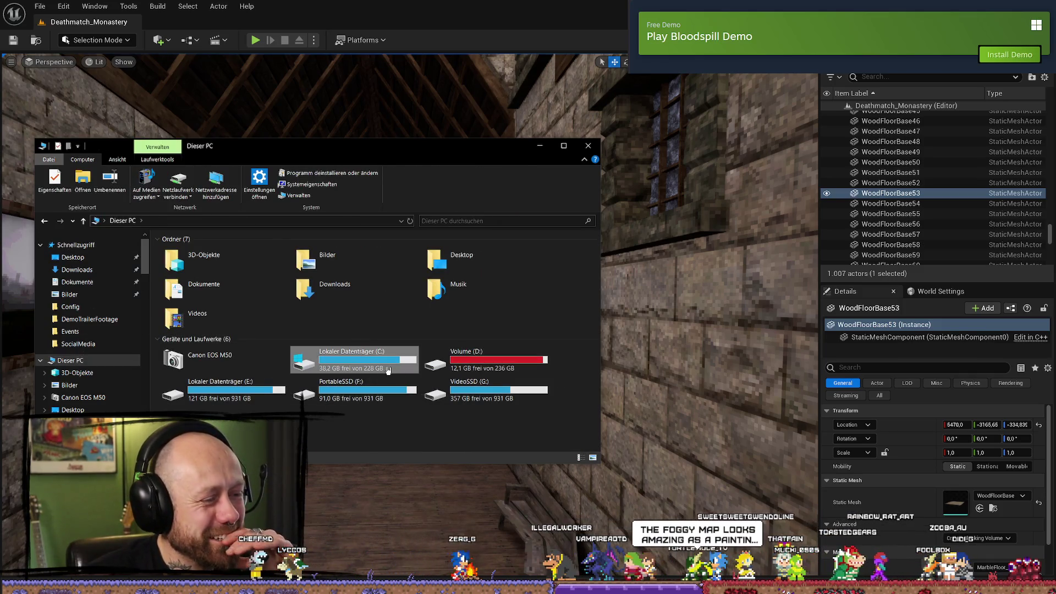
double_click(505, 379)
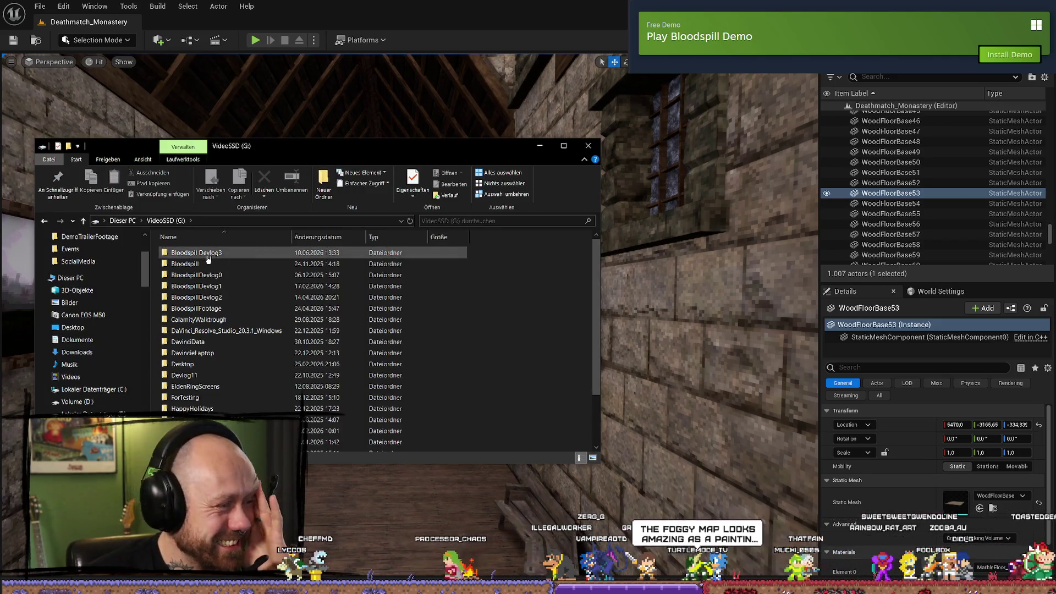
- Look inside the Bloodspill folder, then return to the G: drive root
double_click(203, 264)
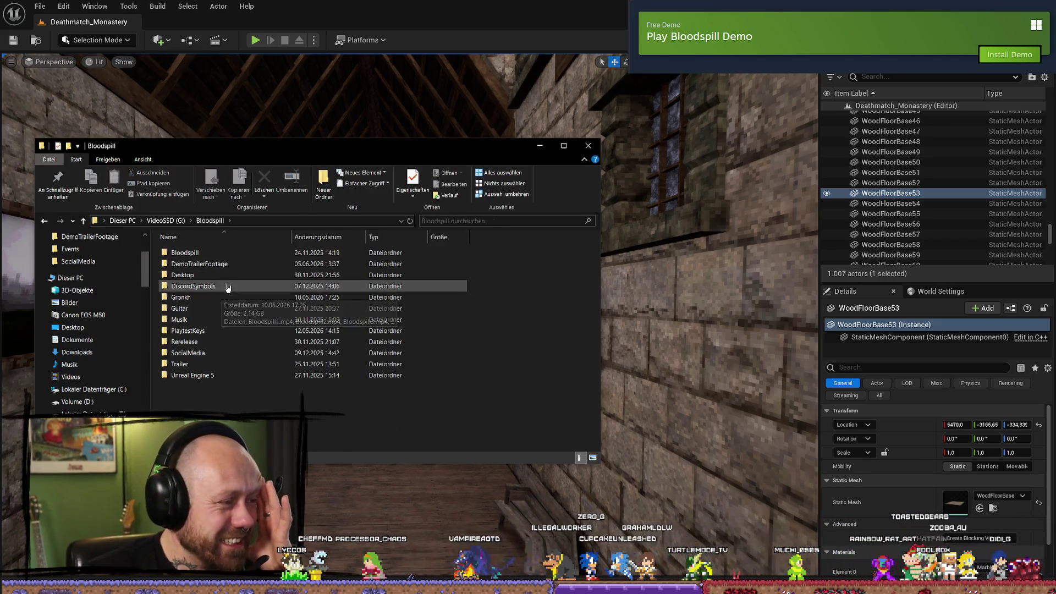
click(229, 256)
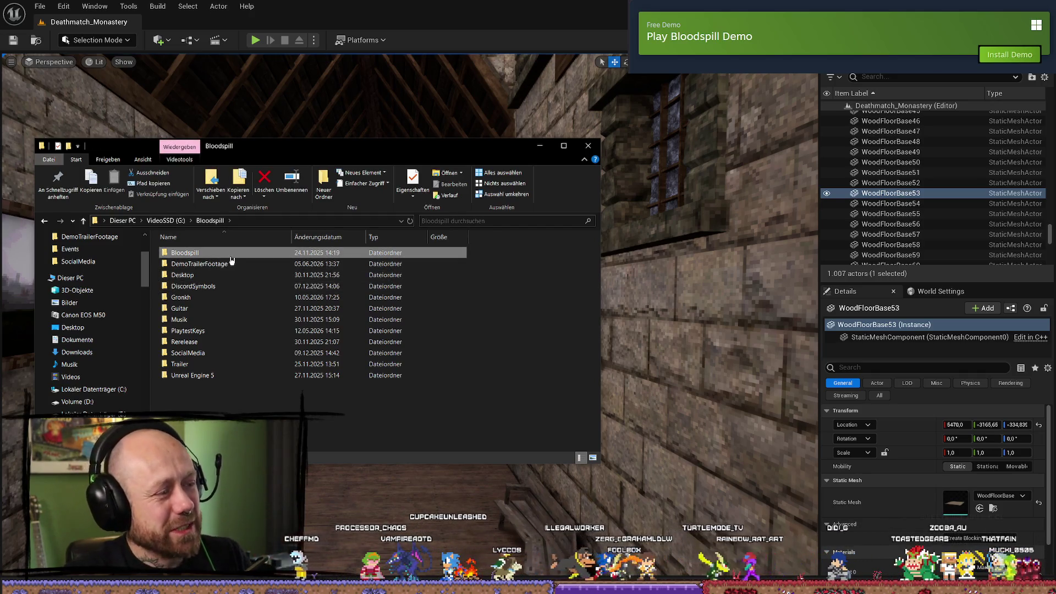
double_click(234, 258)
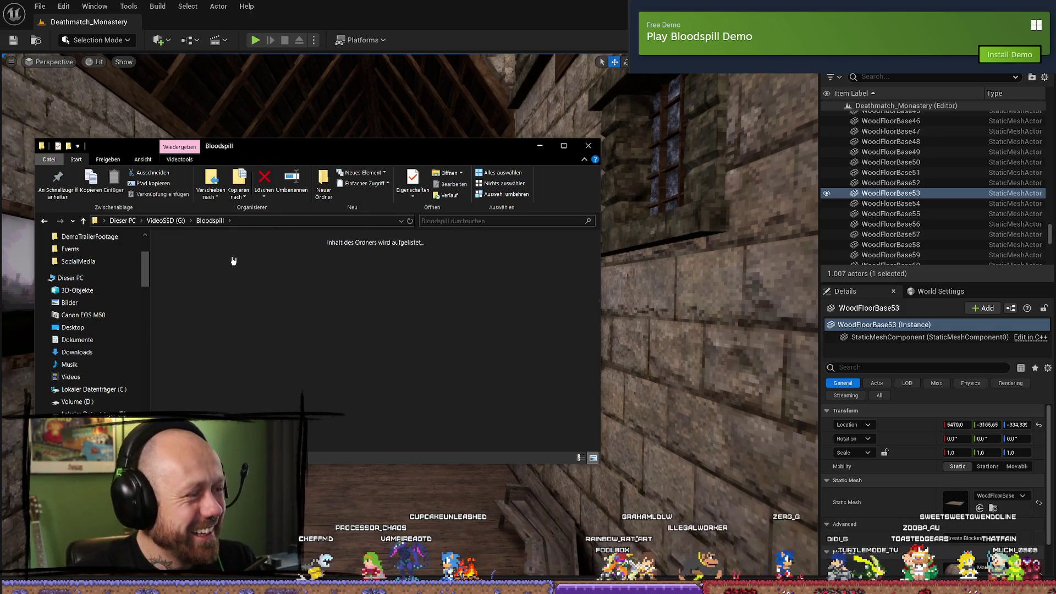
key(alt+Left)
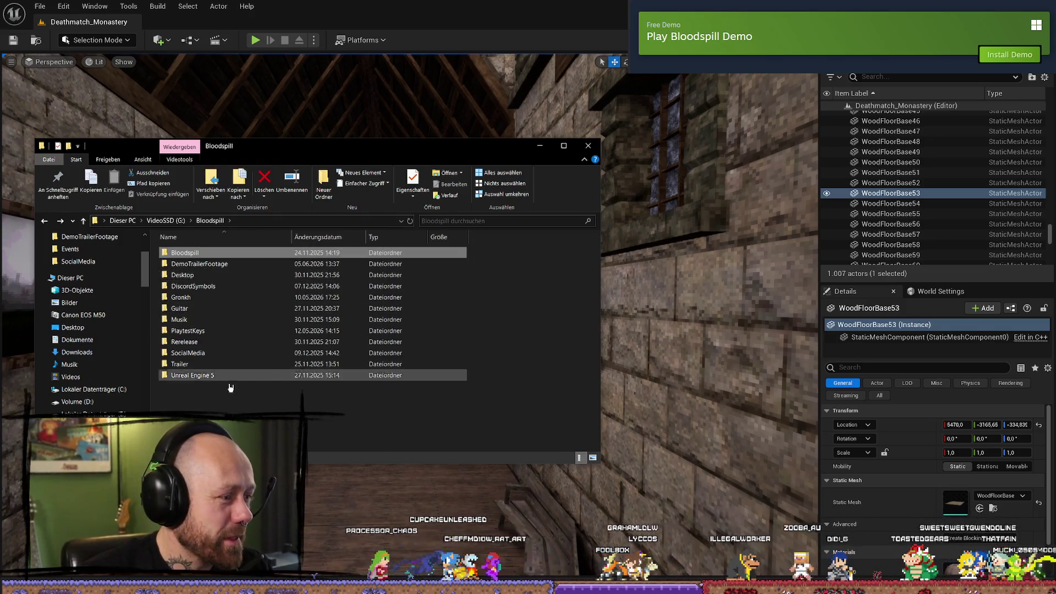
key(alt+Up)
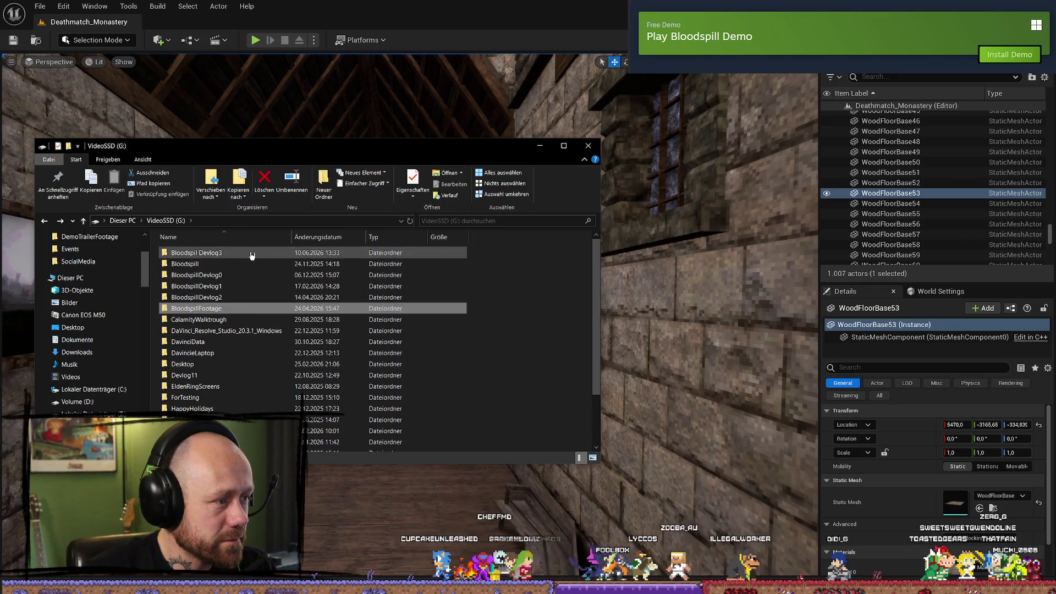
- Open Bloodspil Devlog3 > Video > Unreal Engine 5, then minimize Explorer
double_click(203, 253)
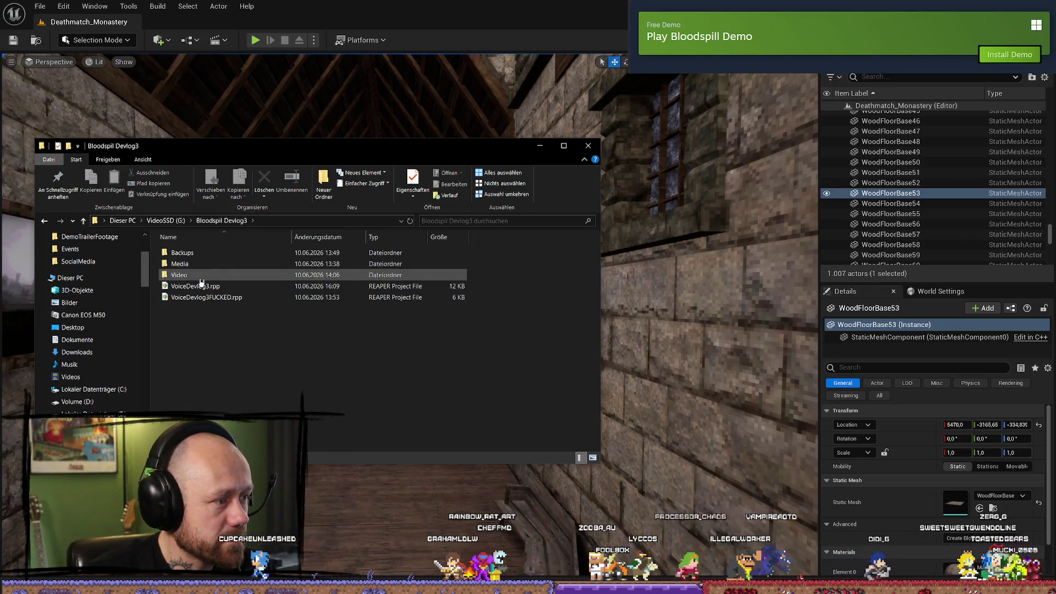
double_click(204, 275)
double_click(216, 265)
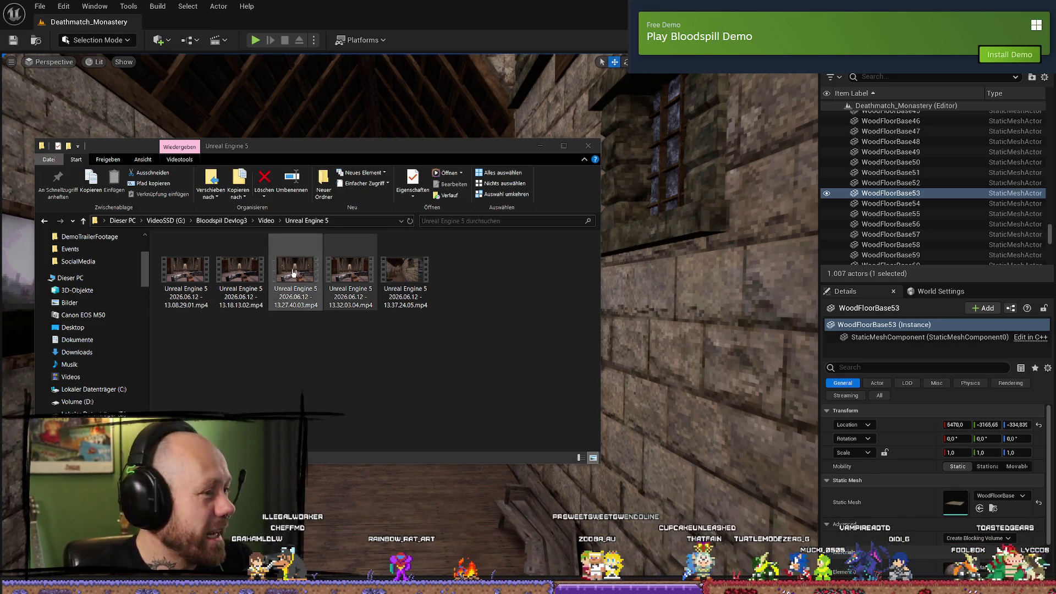
click(540, 146)
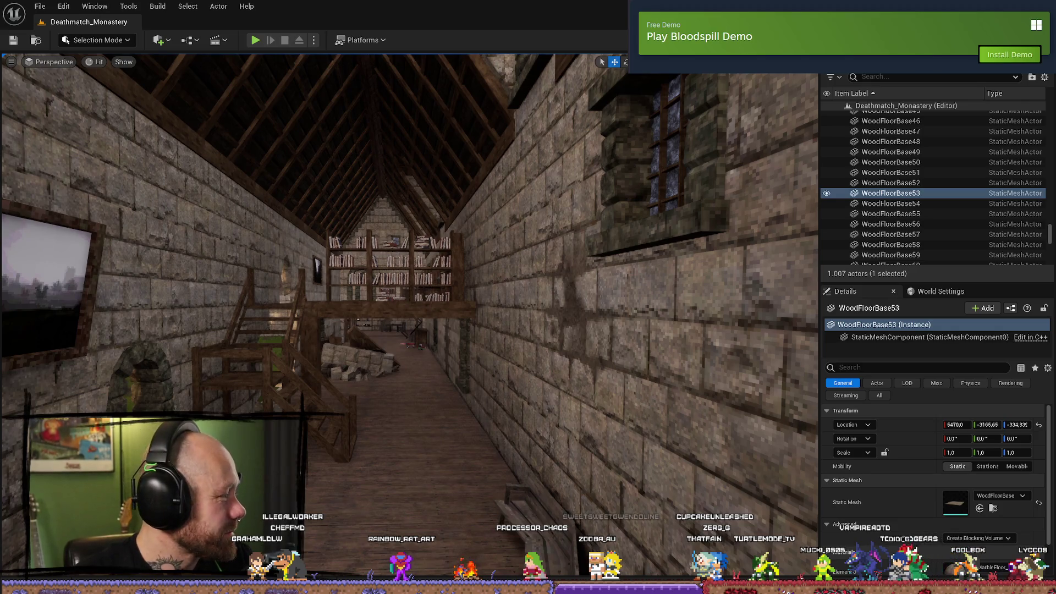
- Face the wall painting, then return to Explorer and select 13.37.24.05.mp4
mouse_move(410, 308)
mouse_down()
mouse_move(374, 286)
mouse_move(281, 354)
mouse_up()
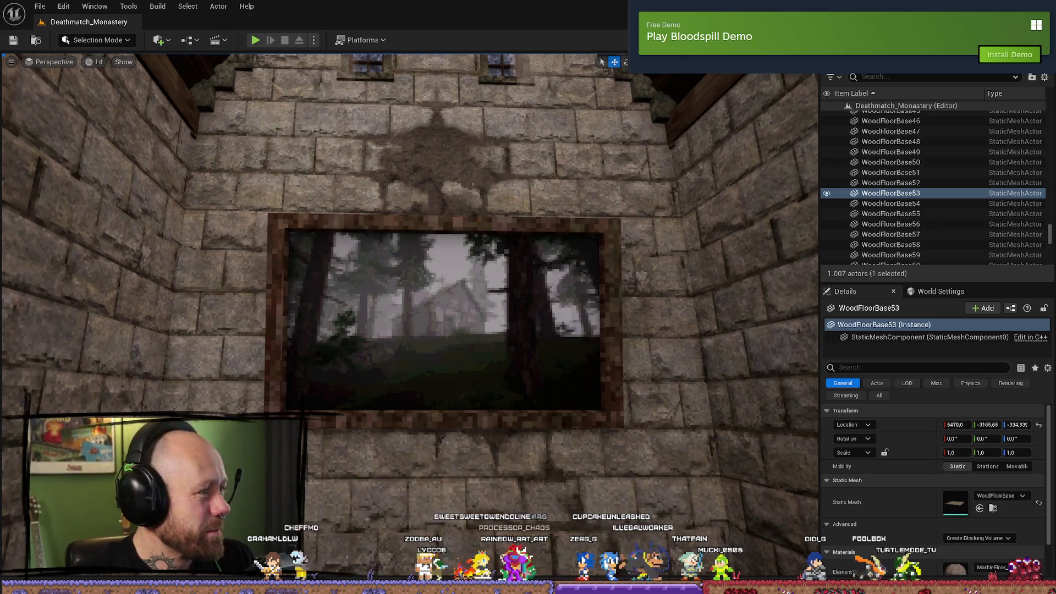
key(alt+Tab)
click(405, 270)
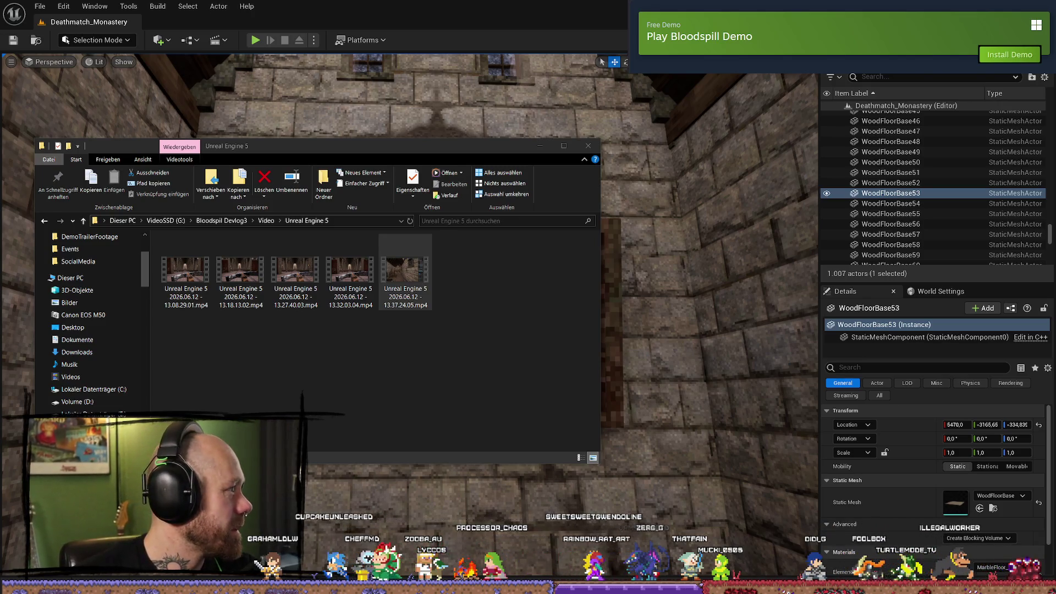
- Delete recordings 13.37.24.05, 13.27.40.03, 13.18.13.02 and 13.08.29.01, keeping only 13.32.03.04.mp4
click(405, 269)
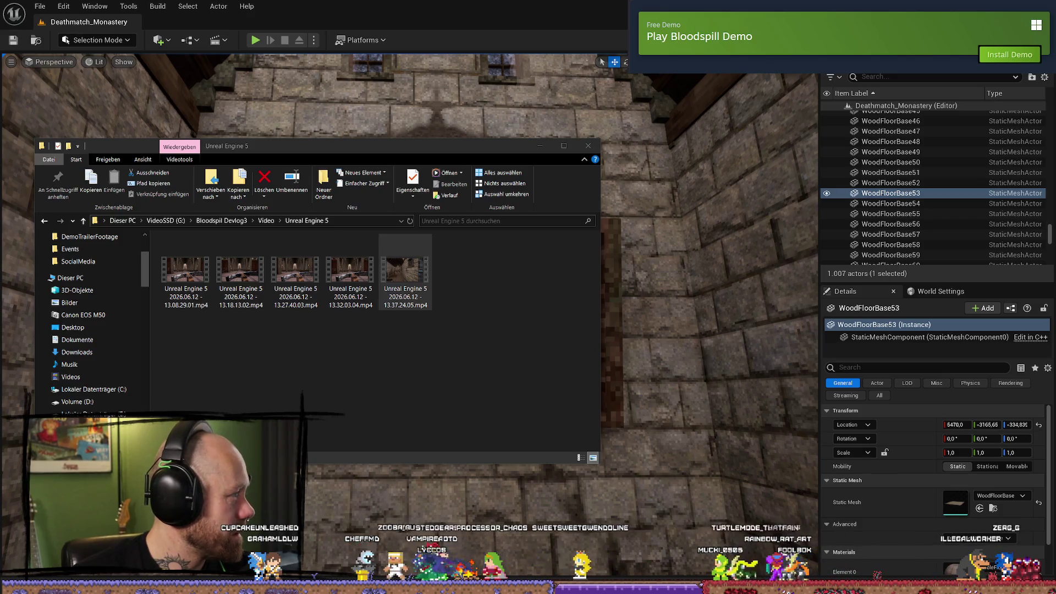
click(432, 297)
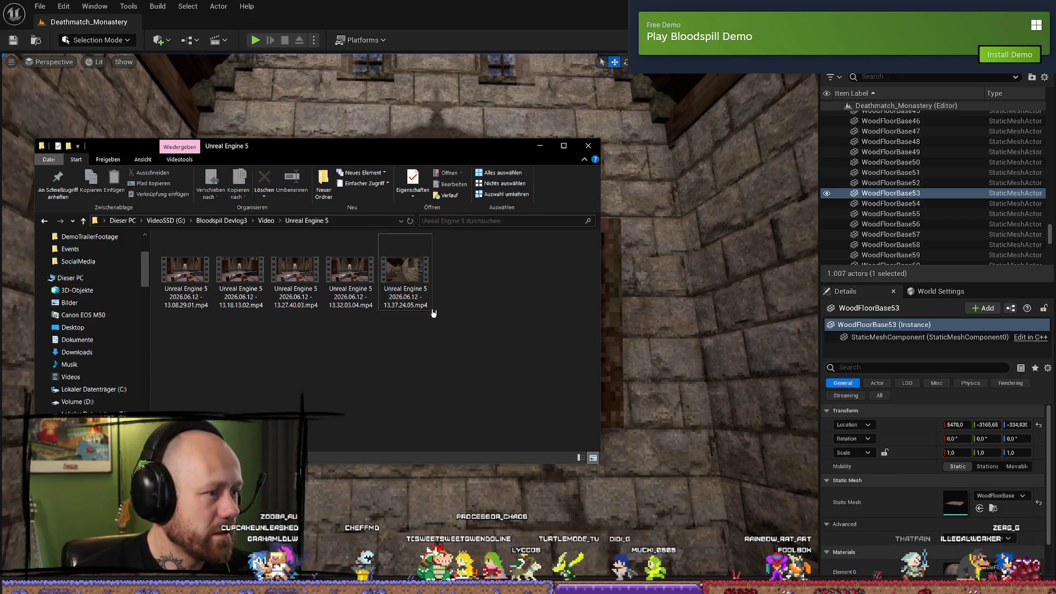
key(Delete)
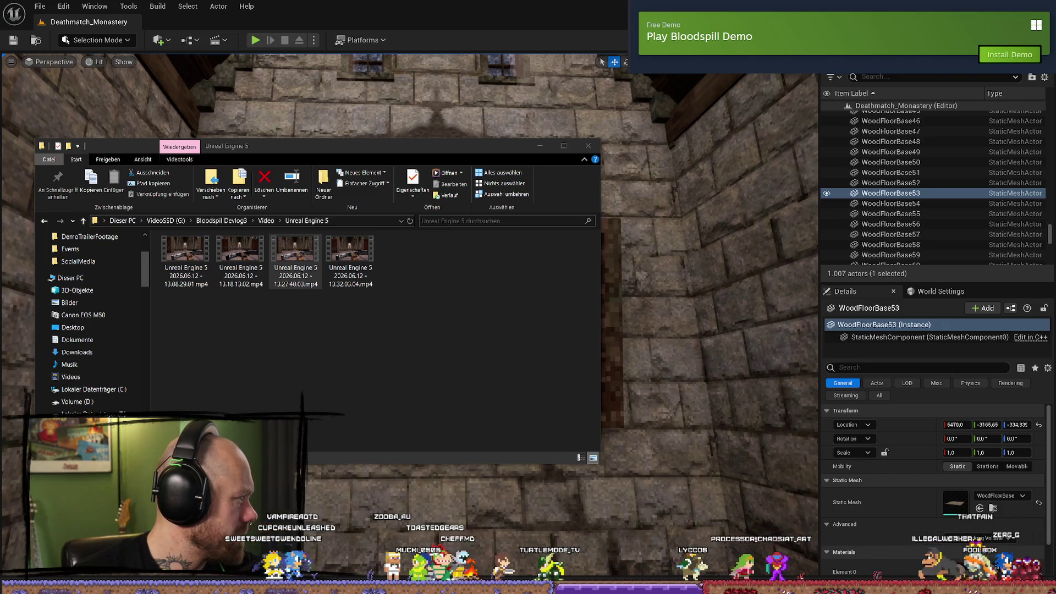
click(295, 256)
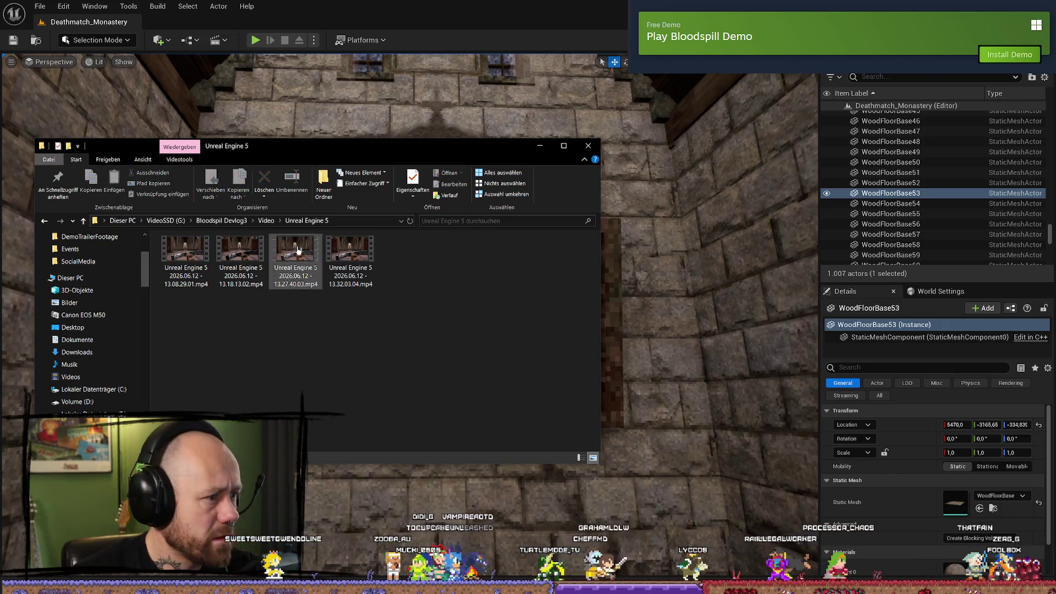
key(Delete)
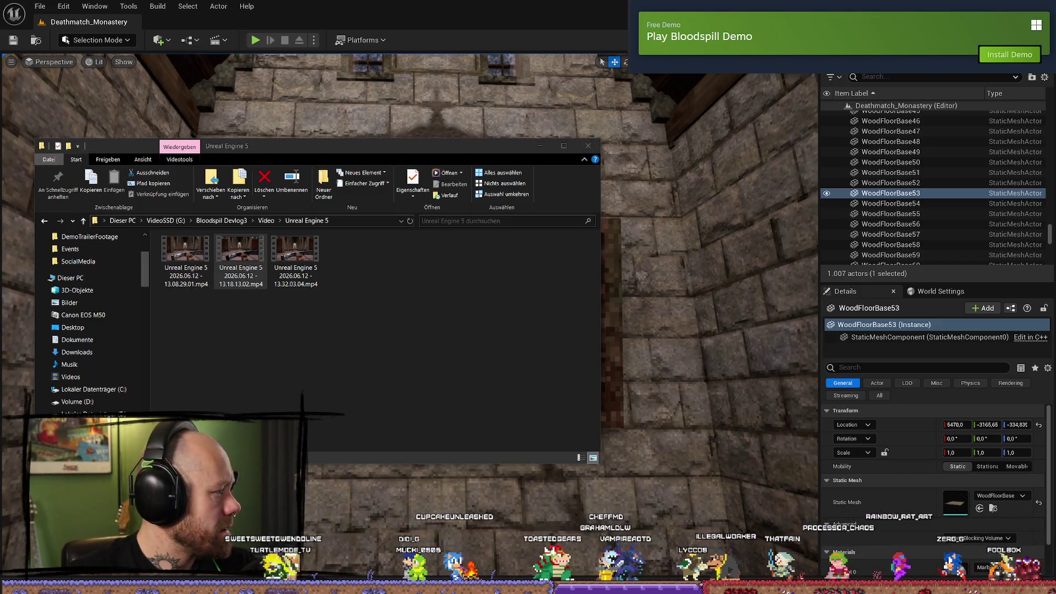
click(364, 386)
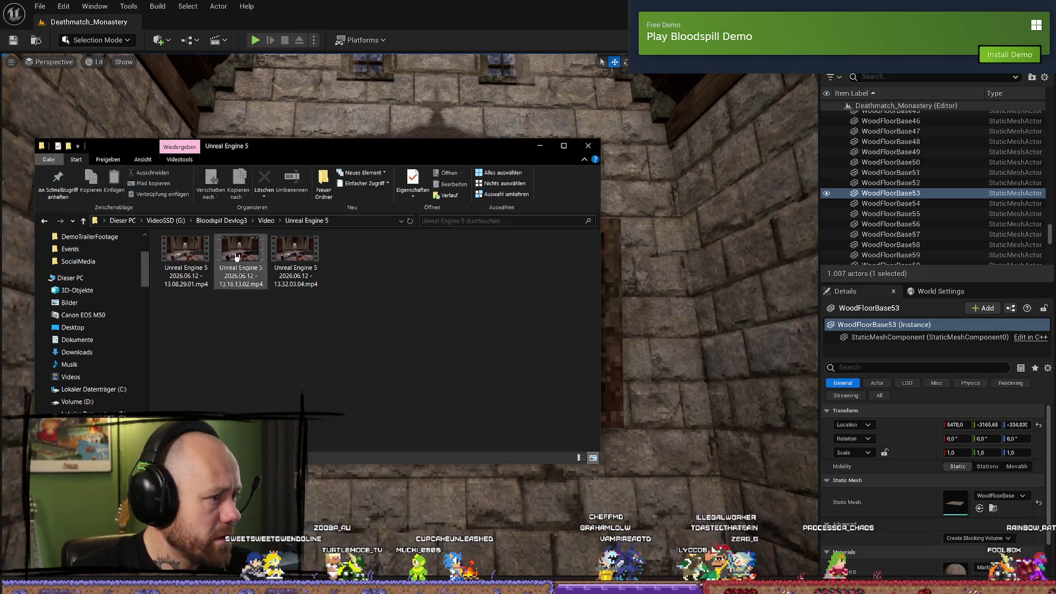
key(Delete)
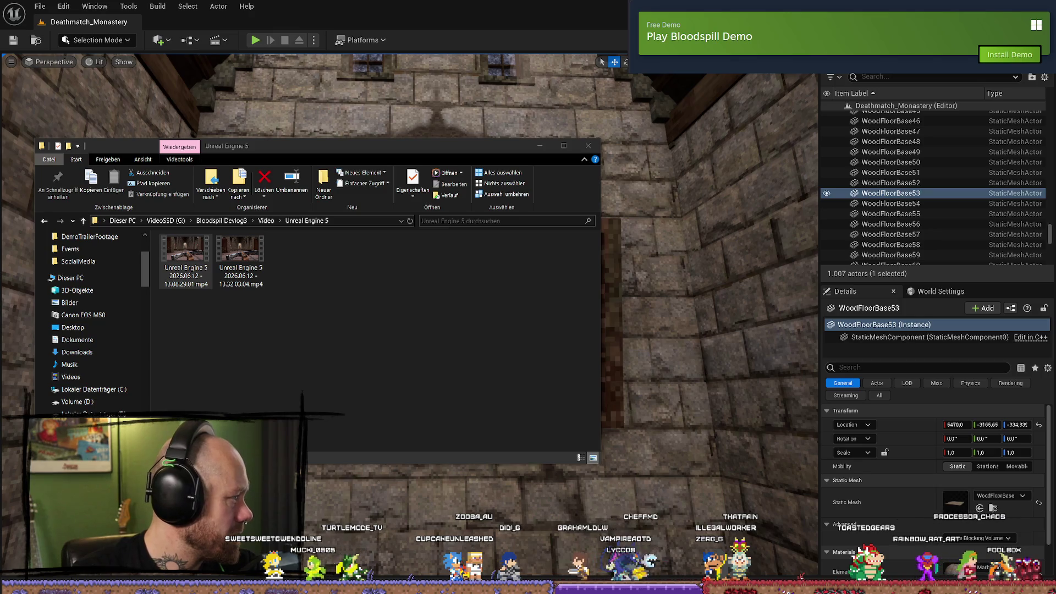
click(185, 253)
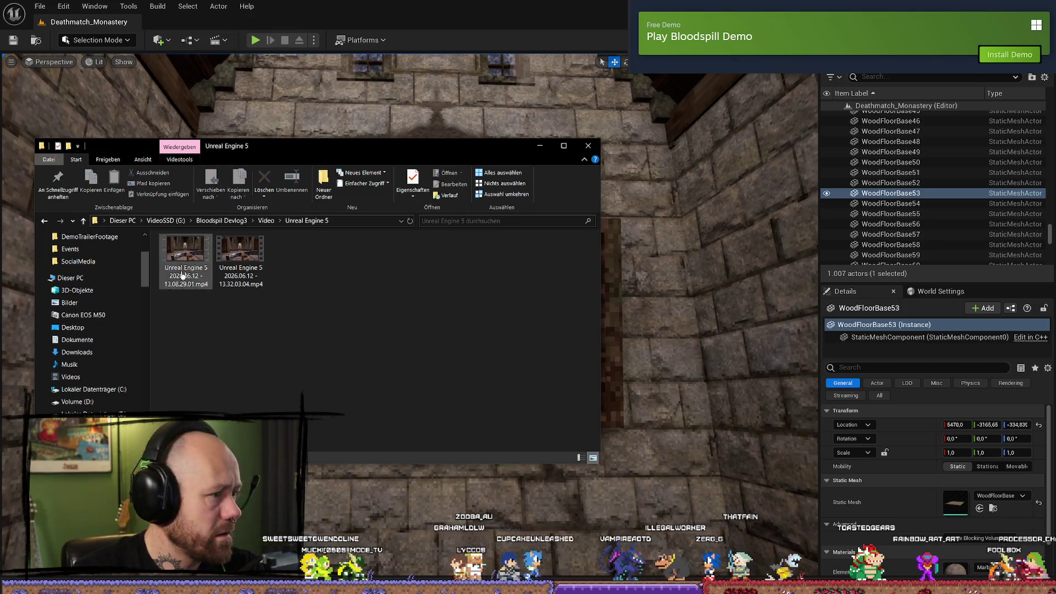
key(Delete)
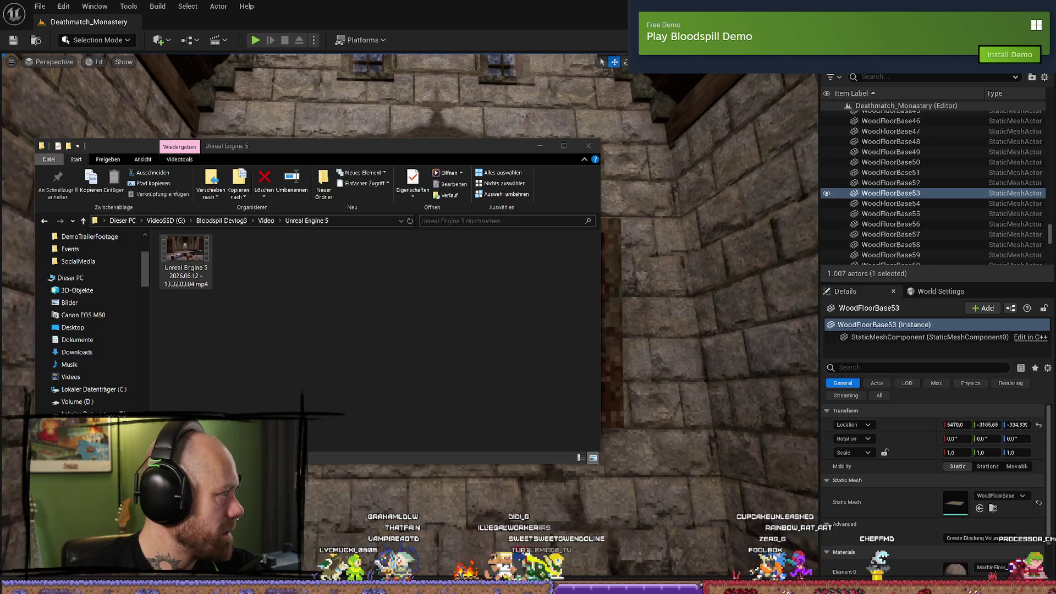
click(186, 261)
click(406, 337)
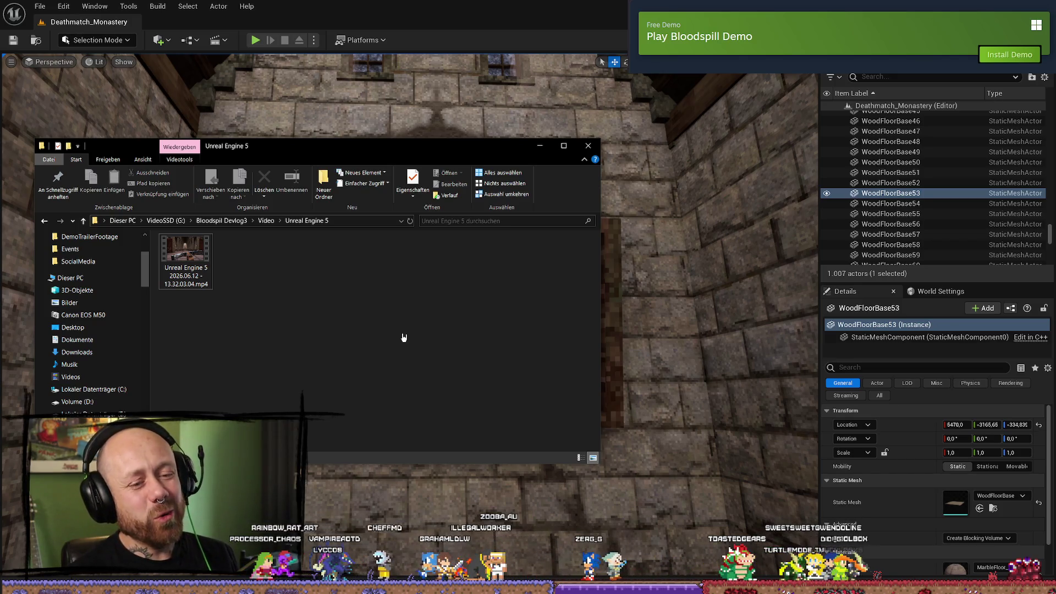
key(alt+Tab)
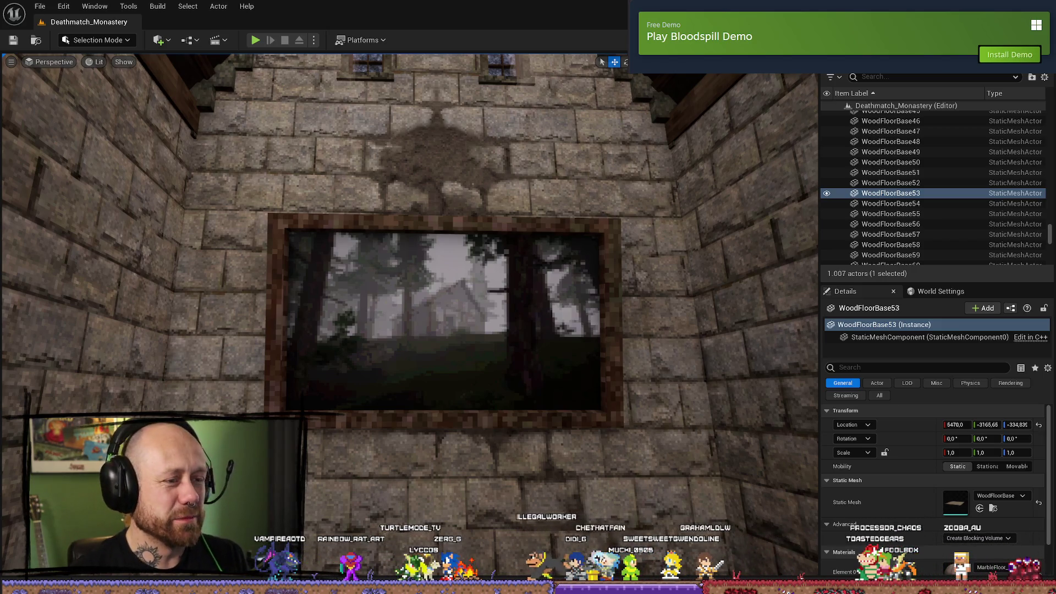
- Fly the camera through the beamed corridor and down the nave, then switch to the Trello board
key(w)
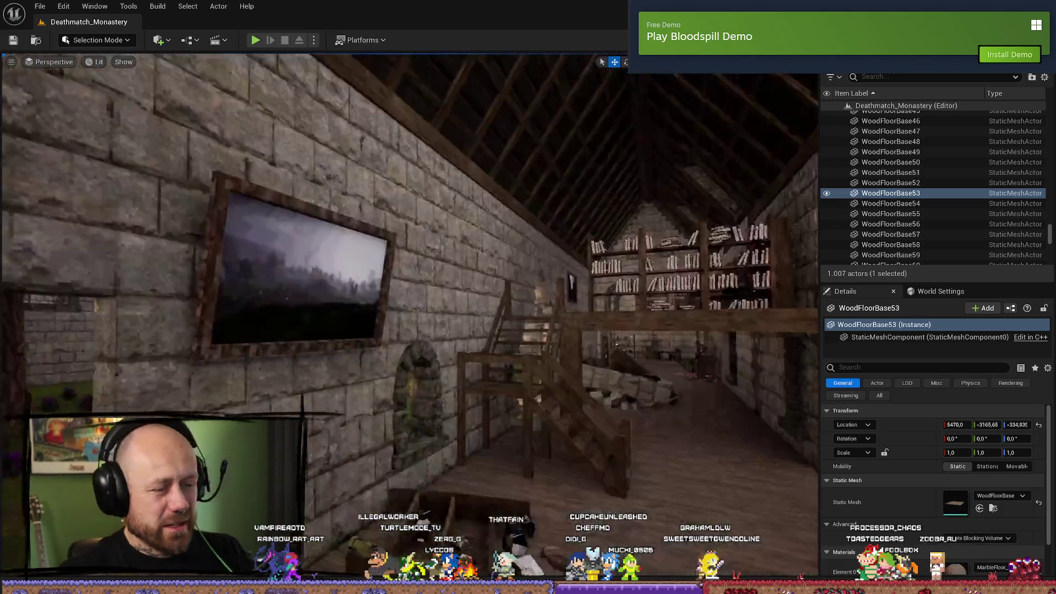
key(w)
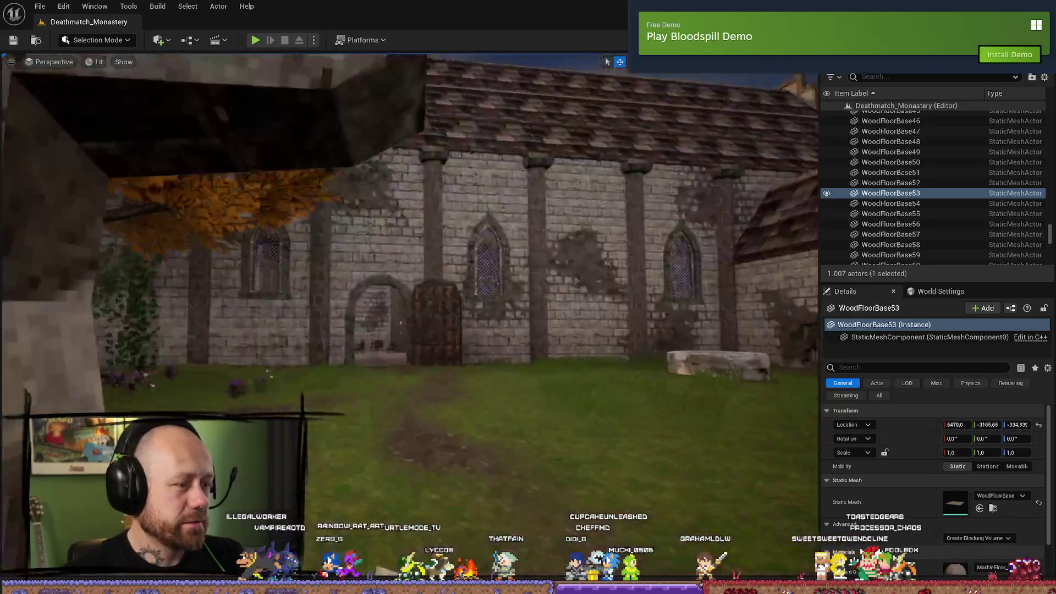
key(w)
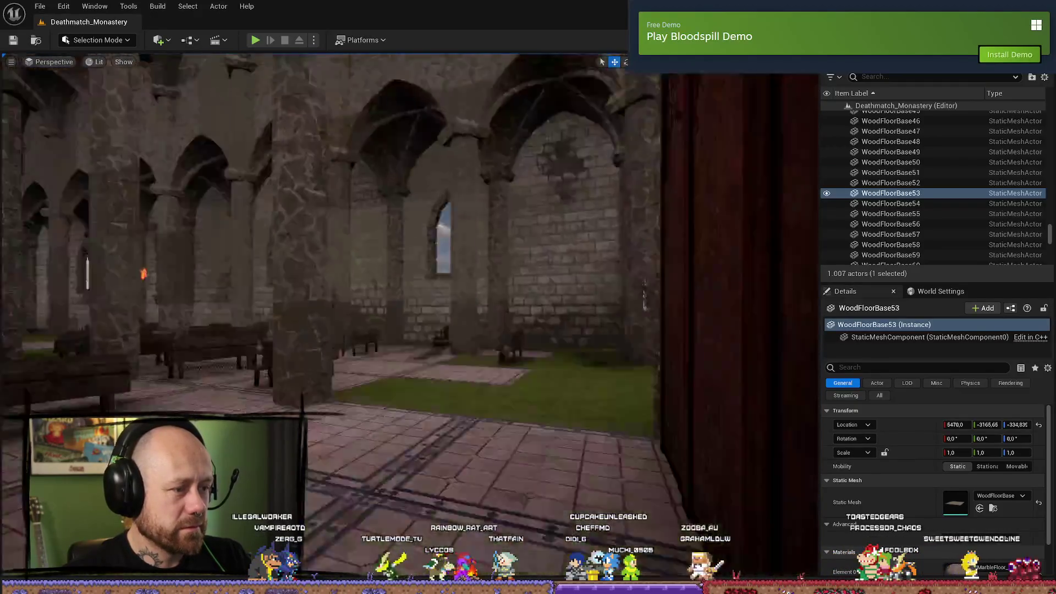
key(w)
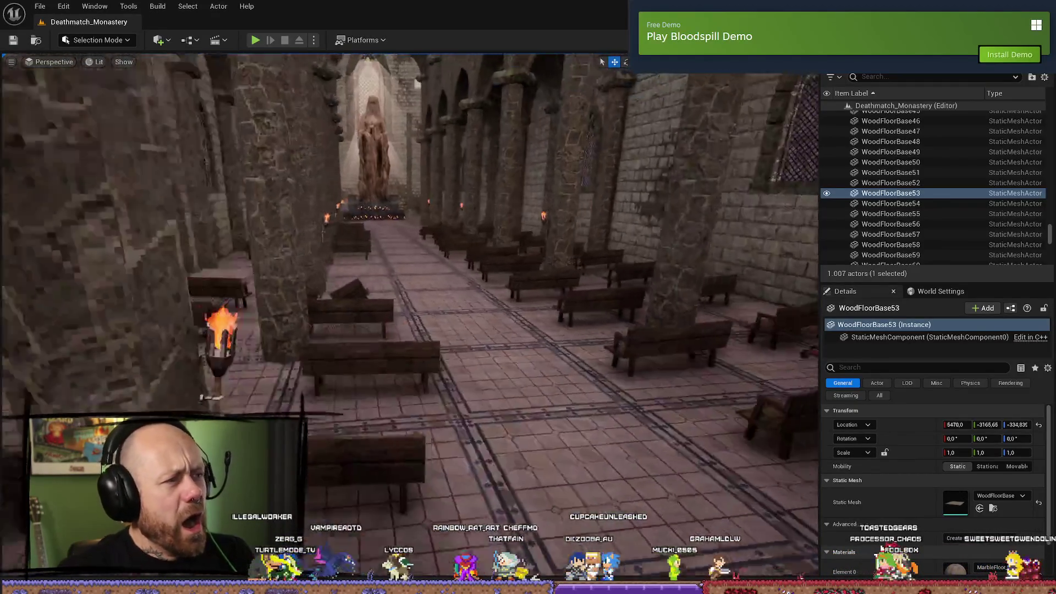
key(w)
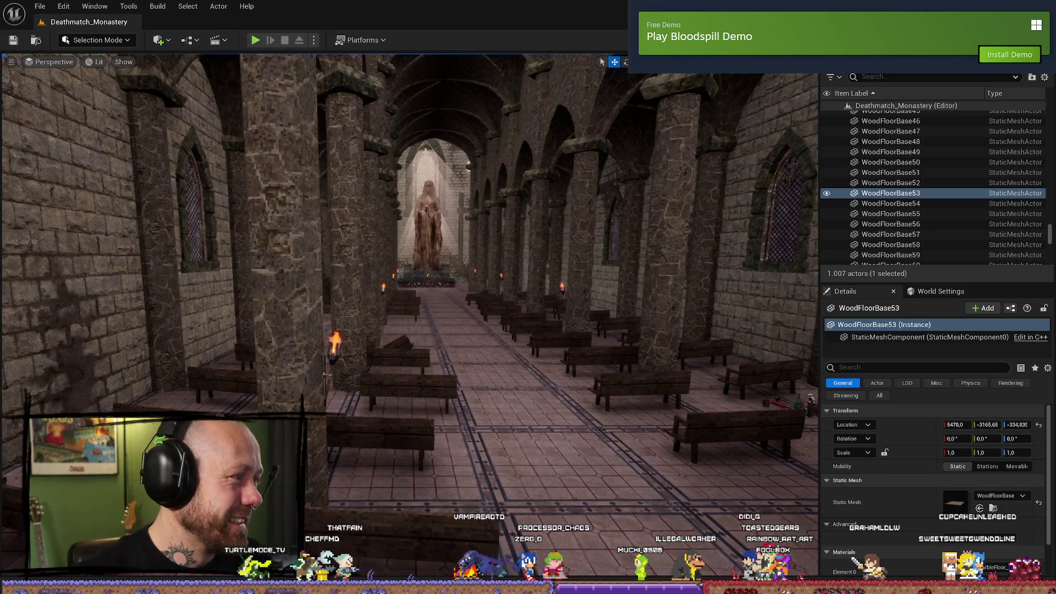
key(alt+Tab)
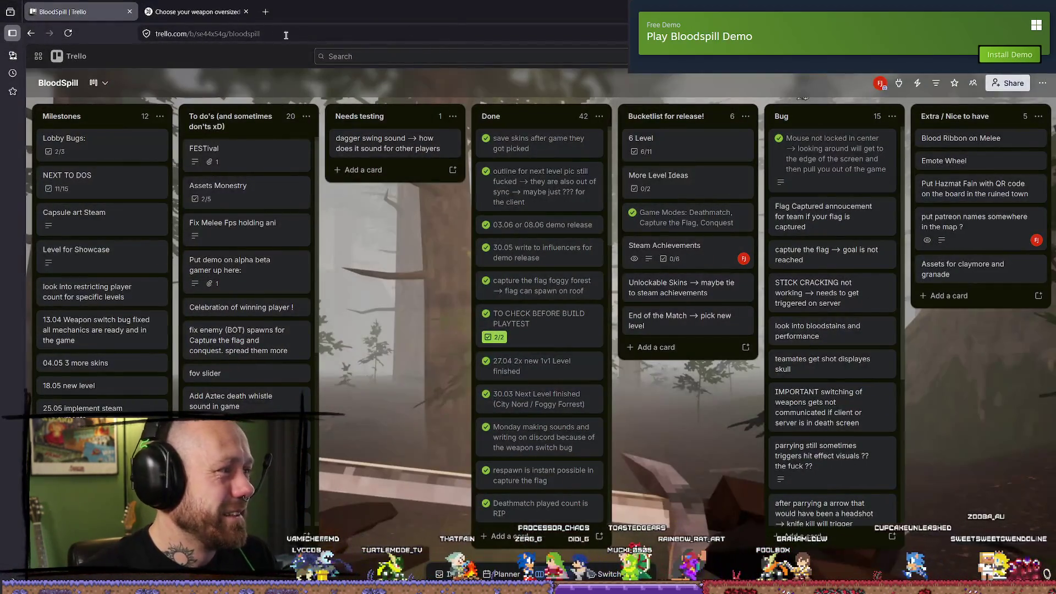
- Open the Choose your weapon long sleeve product page and browse its enlarged photo
click(192, 11)
key(alt+Tab)
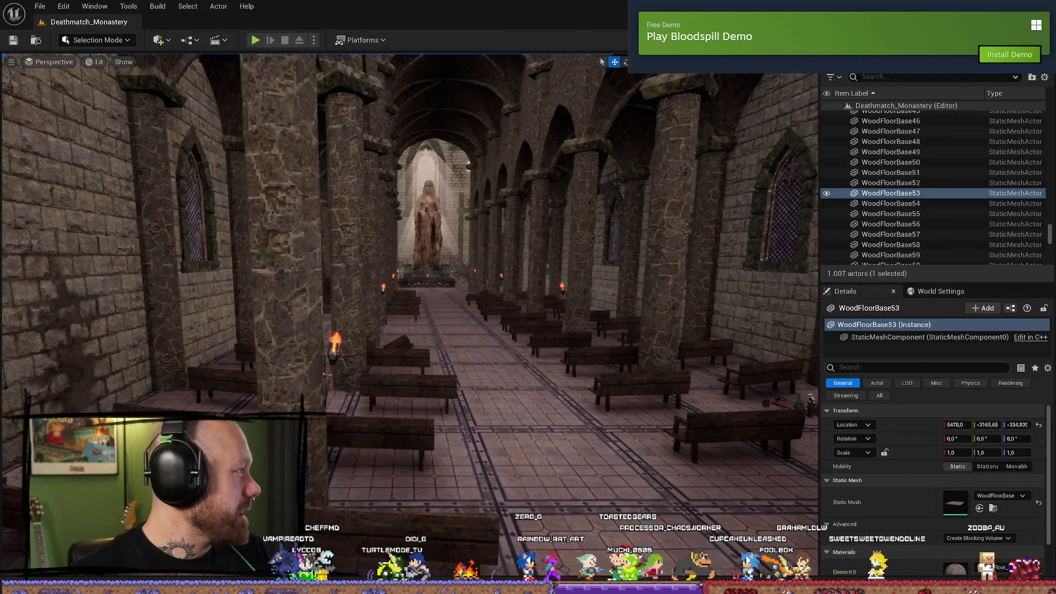
key(alt+Tab)
scroll(554, 246, up, 3)
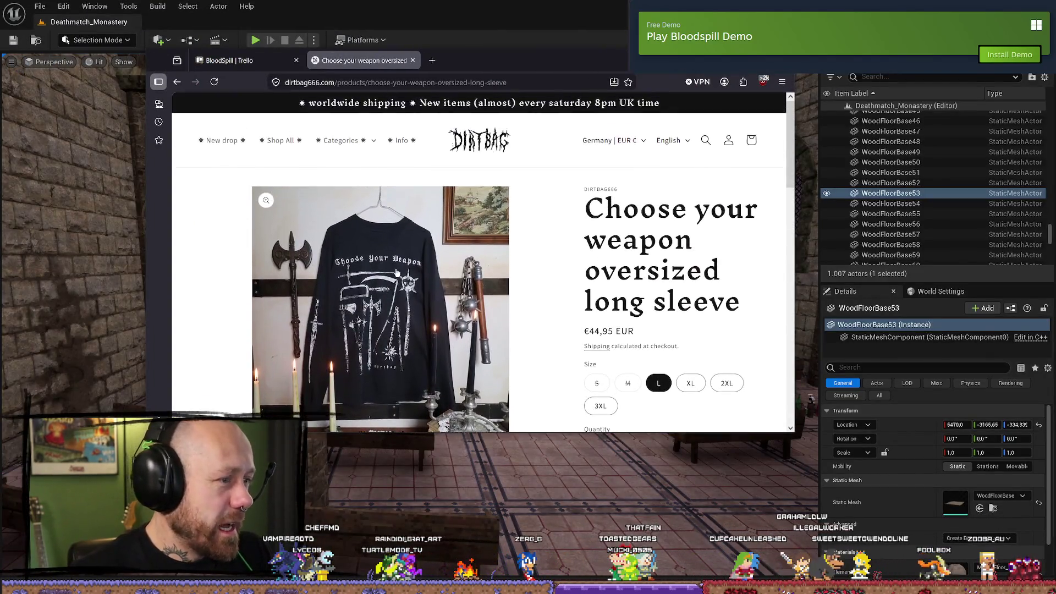
click(554, 245)
scroll(555, 245, down, 3)
scroll(444, 206, up, 2)
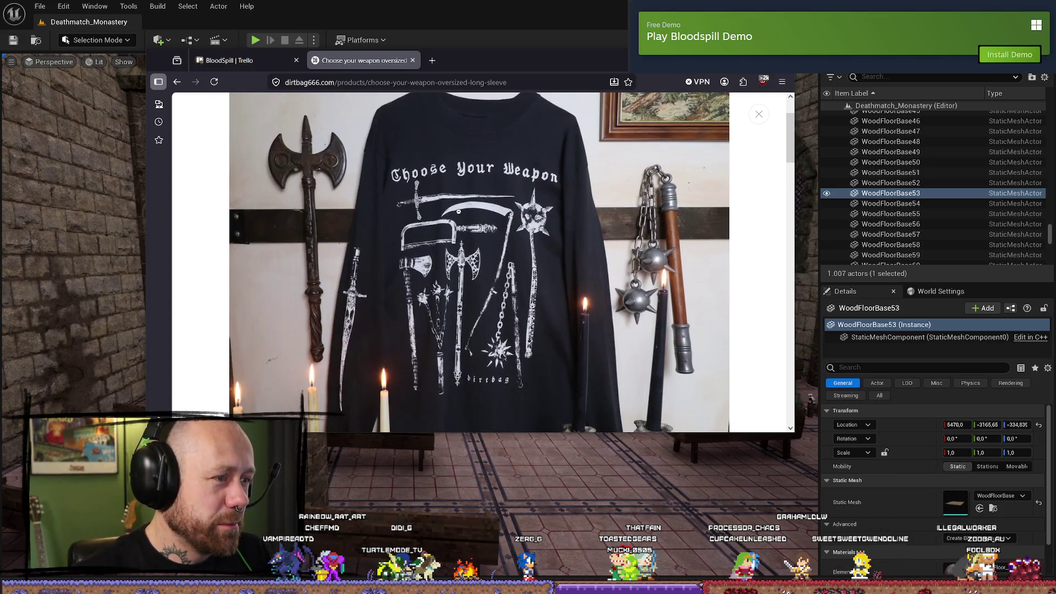
scroll(468, 291, down, 10)
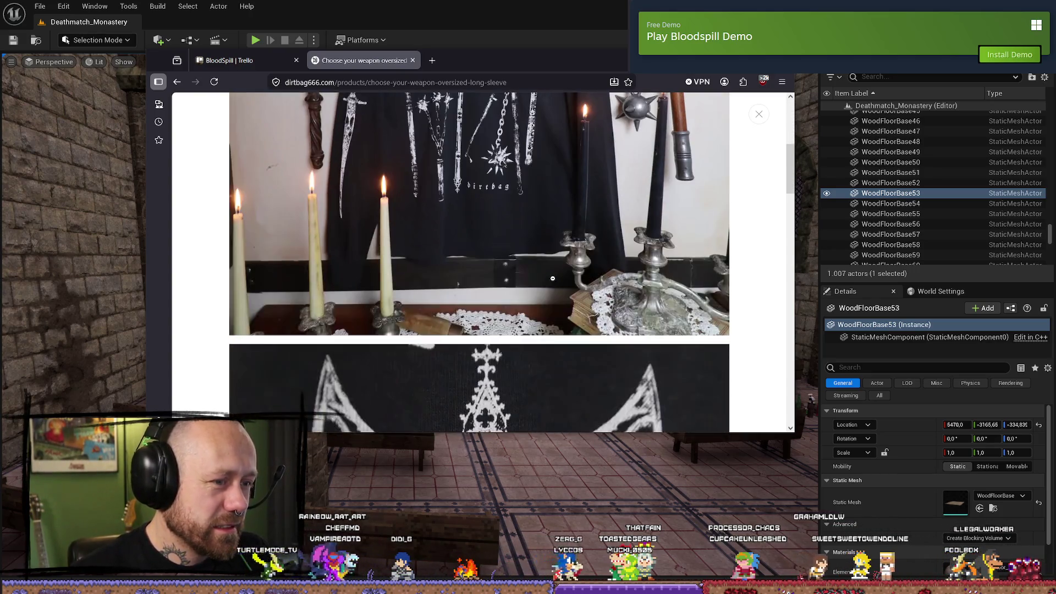
scroll(481, 223, up, 1)
scroll(483, 222, up, 5)
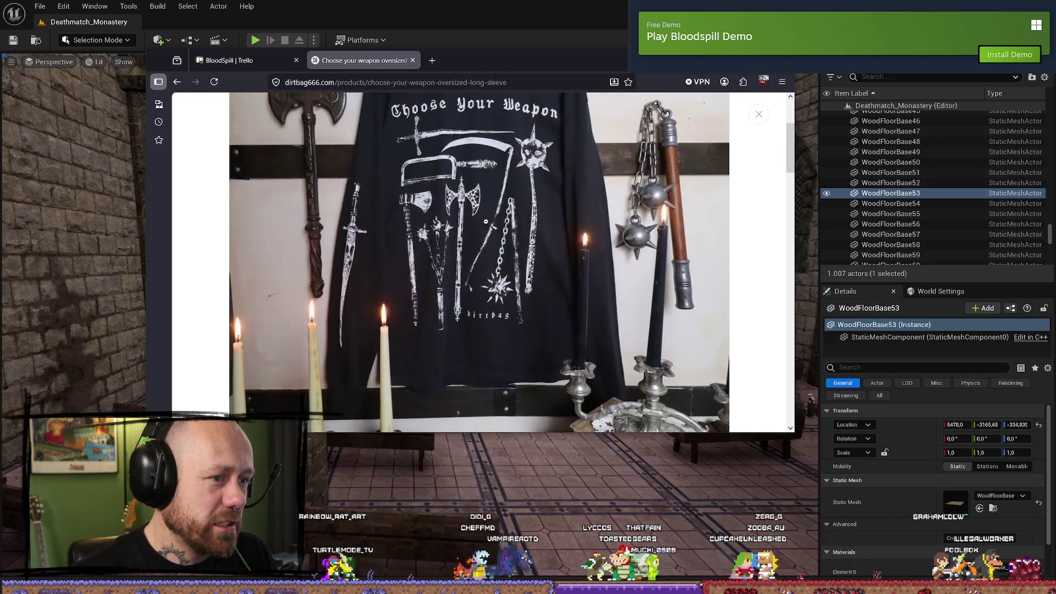
key(alt+Tab)
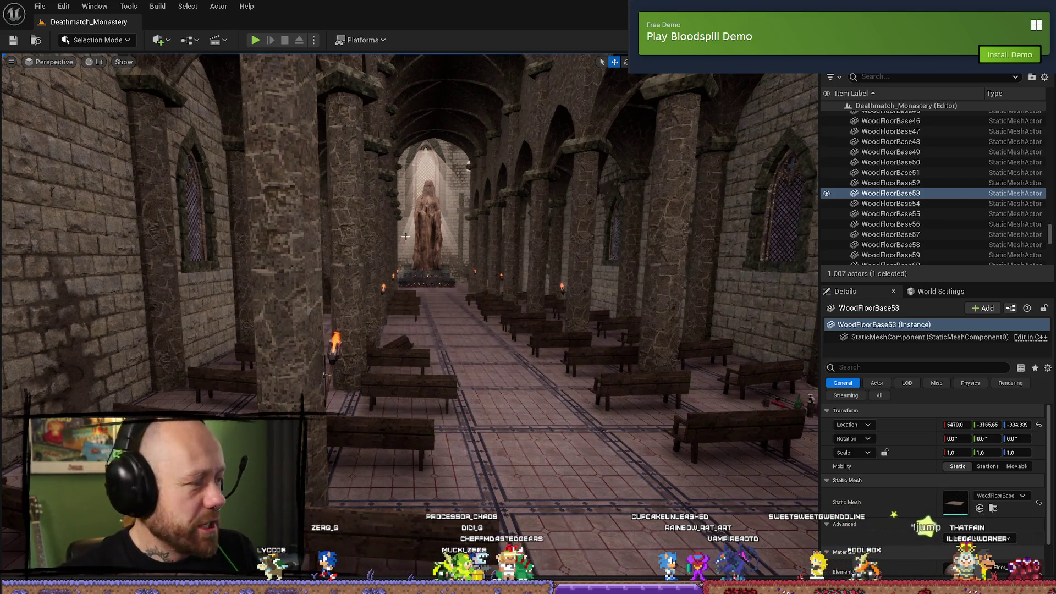
drag(405, 364, 462, 335)
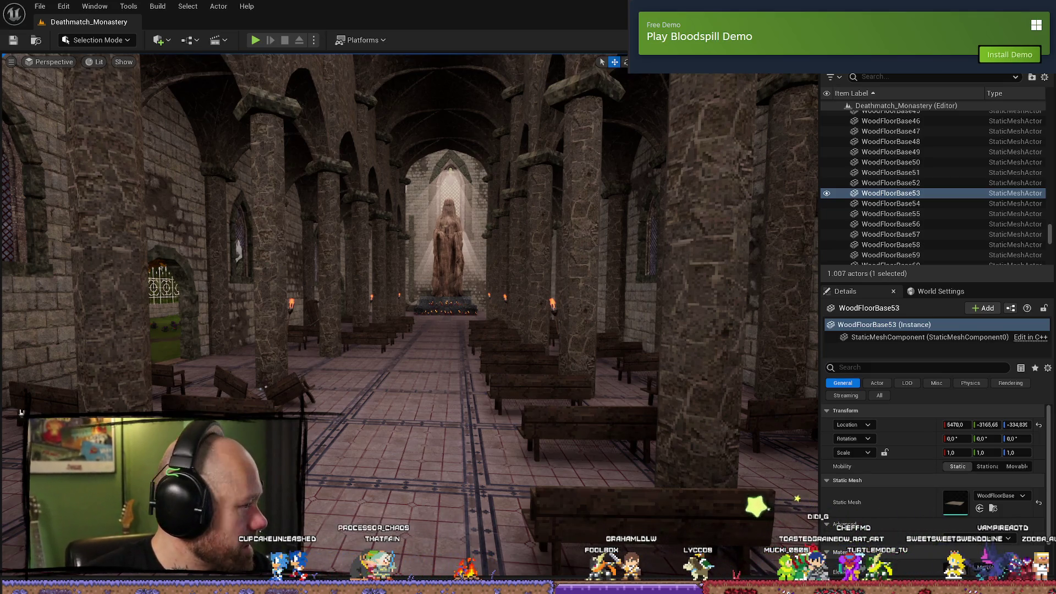
- Switch from Unreal Engine to DaVinci Resolve's BloodspillDevlog3 edit timeline
key(alt+Tab)
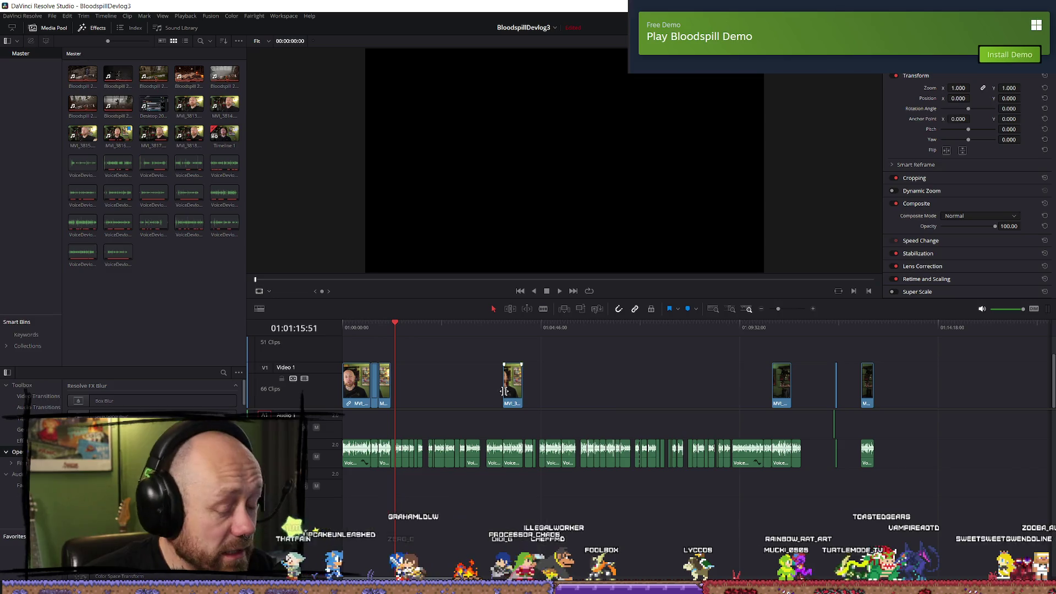
- Discard the uncommitted WB_MatchTimer and WB_FreeForAll_UI changes in Fork and return to Unreal
drag(129, 409, 126, 412)
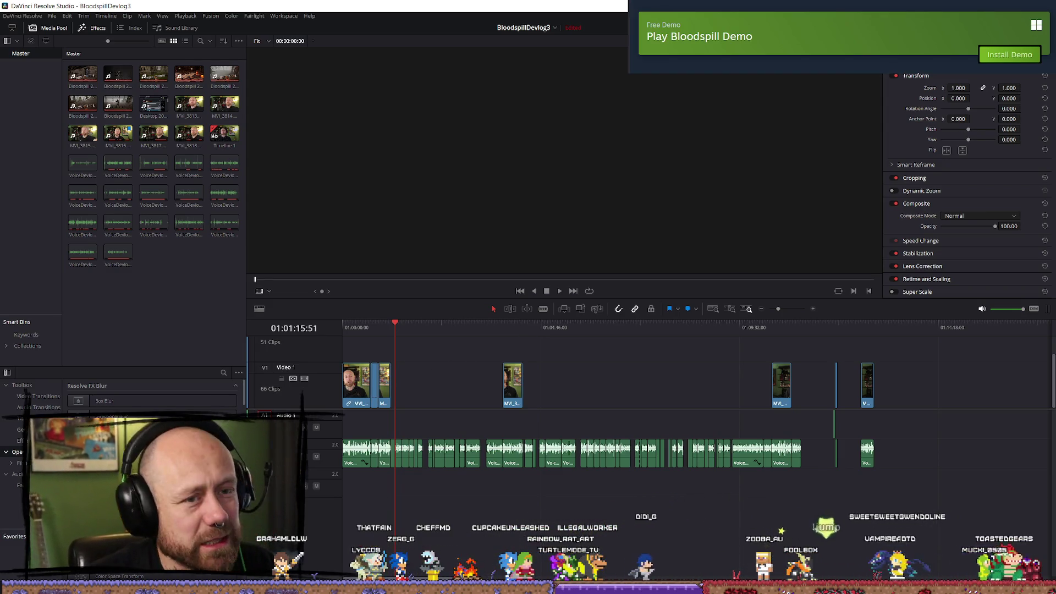
key(alt+Tab)
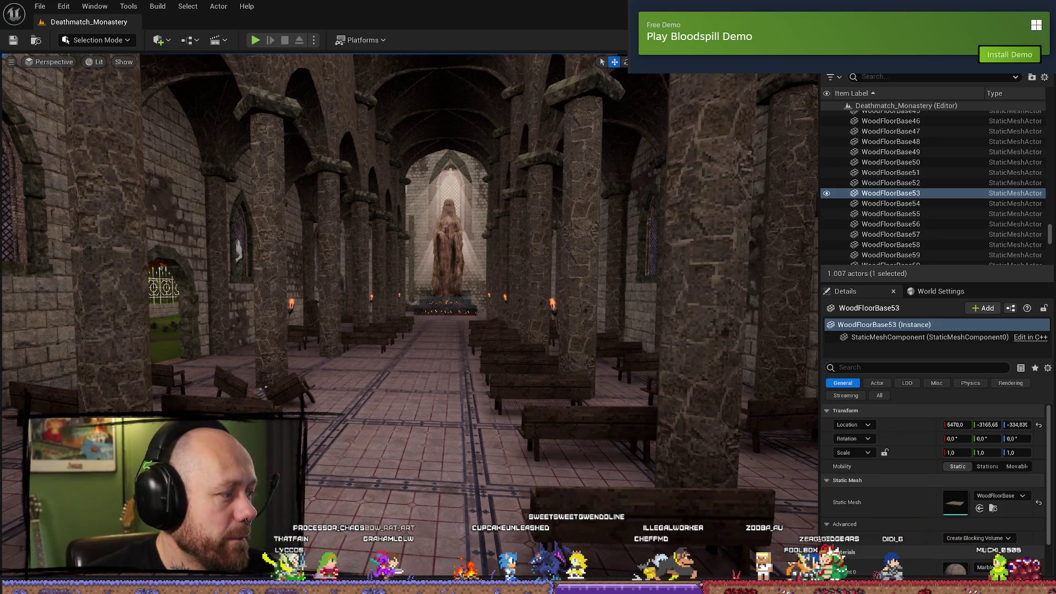
key(alt+Tab)
click(436, 69)
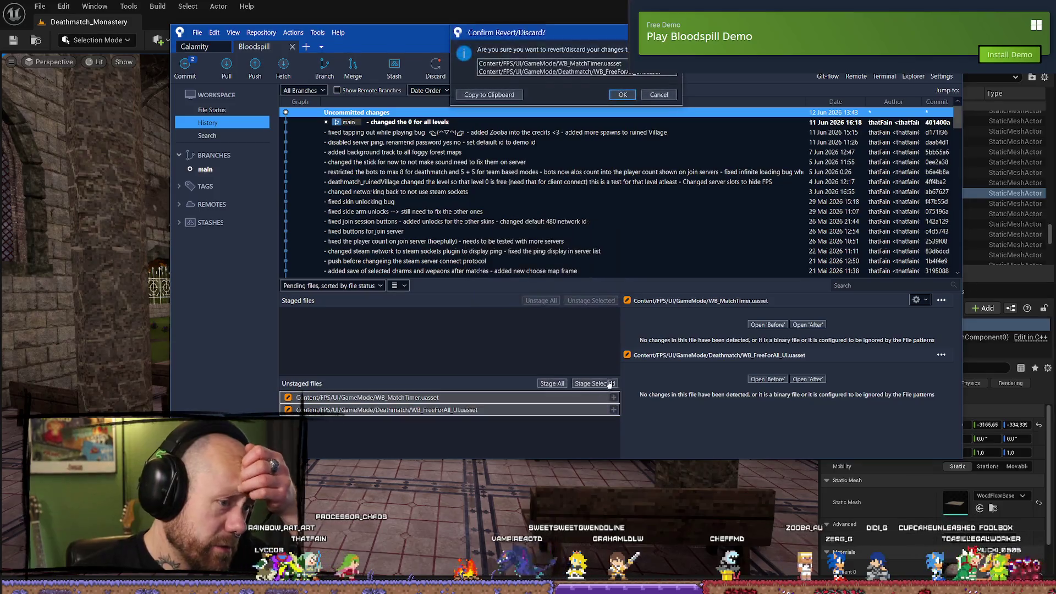
click(623, 96)
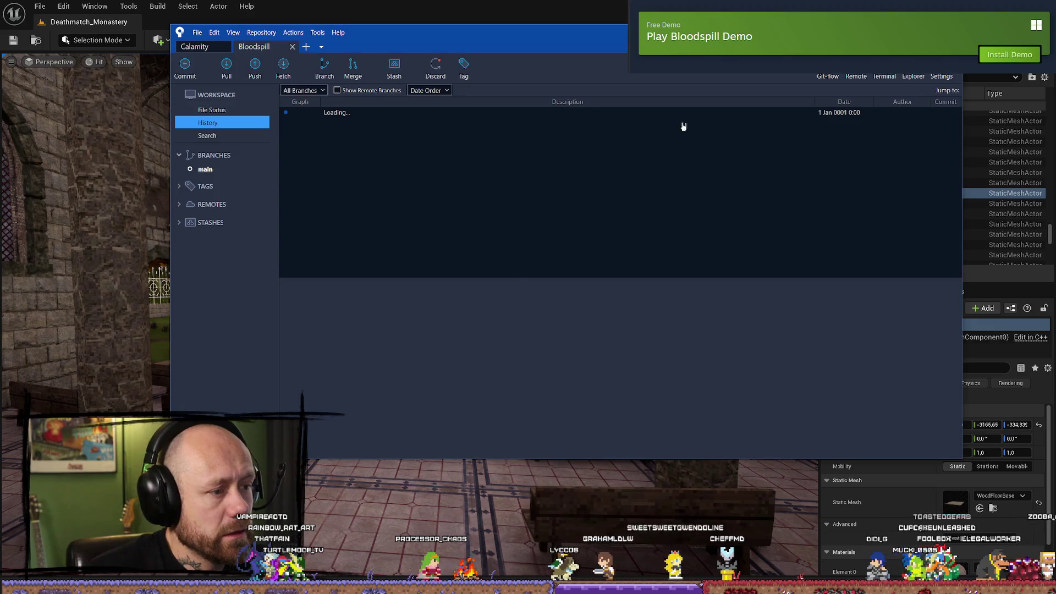
key(alt+Tab)
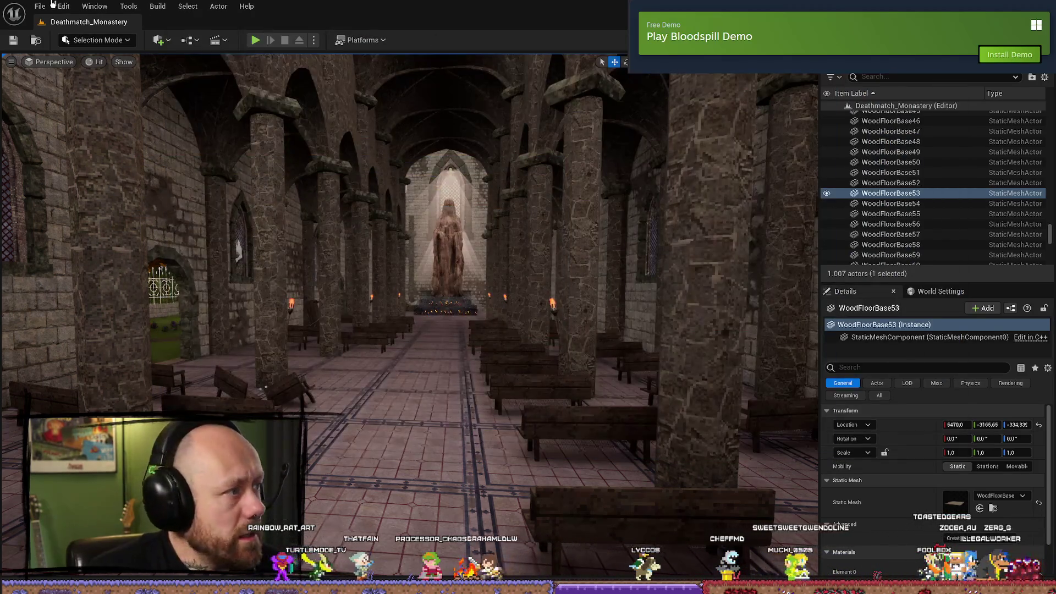
click(39, 6)
click(69, 143)
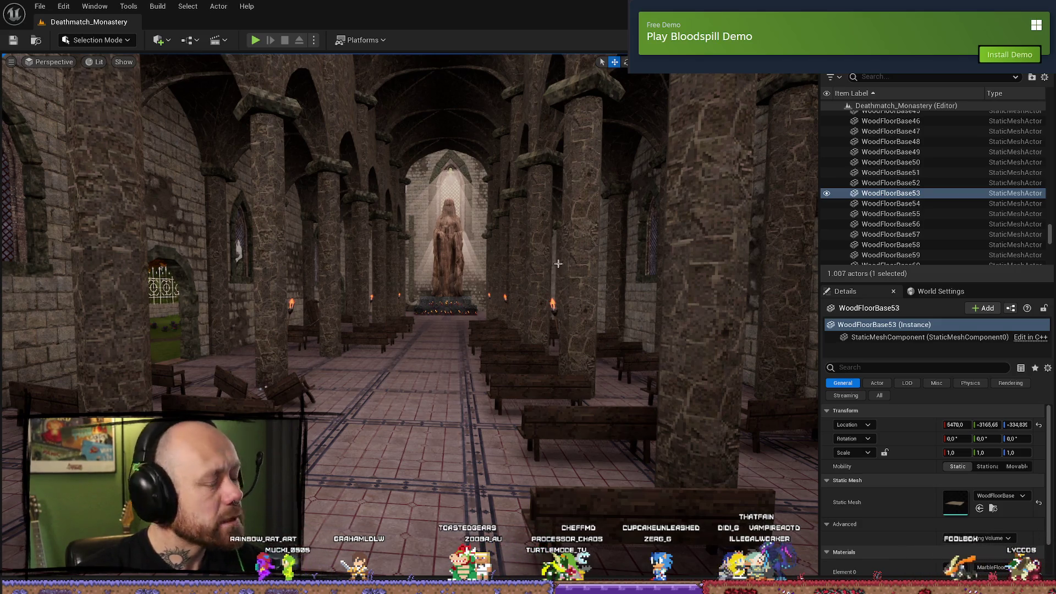
- Show the FPS > AI folder in the Content Browser drawer, listing BehaviorTree, Blackboards, Controllers and EQS
scroll(558, 264, up, 3)
key(ctrl+space)
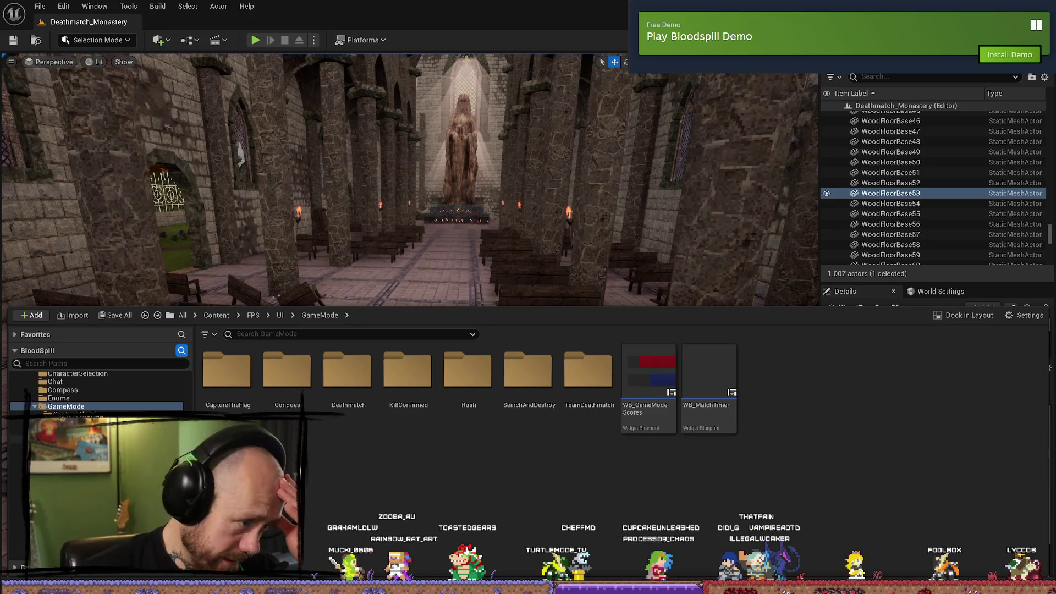
scroll(99, 393, up, 5)
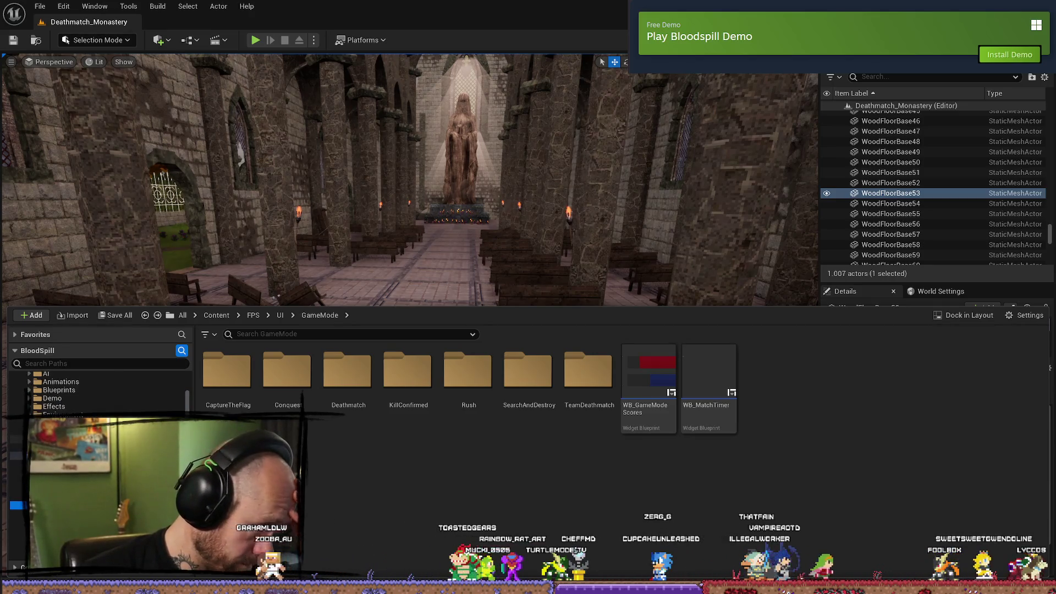
click(46, 375)
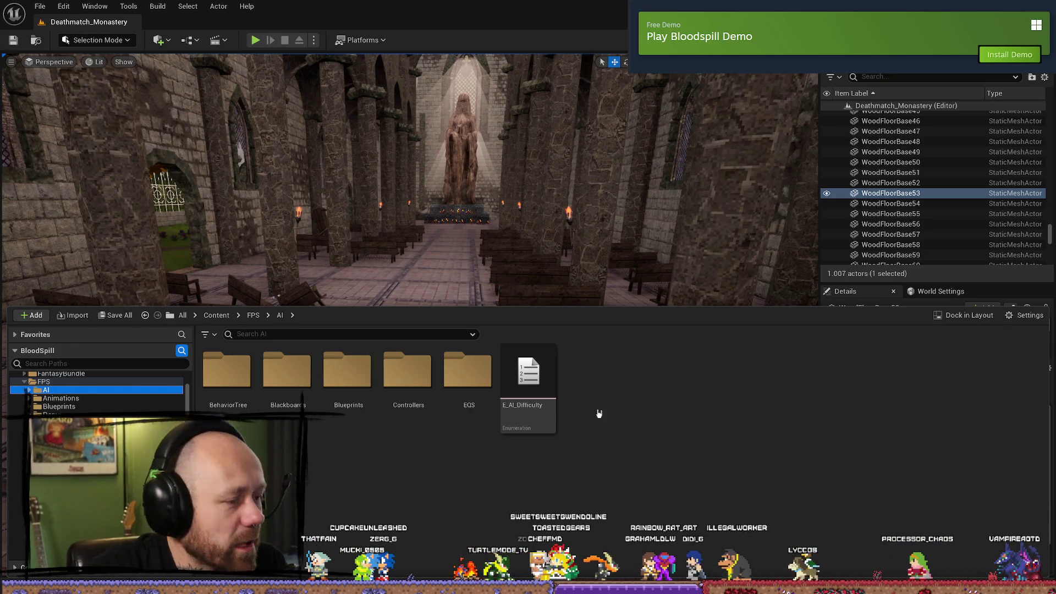
- Browse into FPS > AI > BehaviorTree, glance inside DM, and open BT_AI_Base
mouse_move(548, 430)
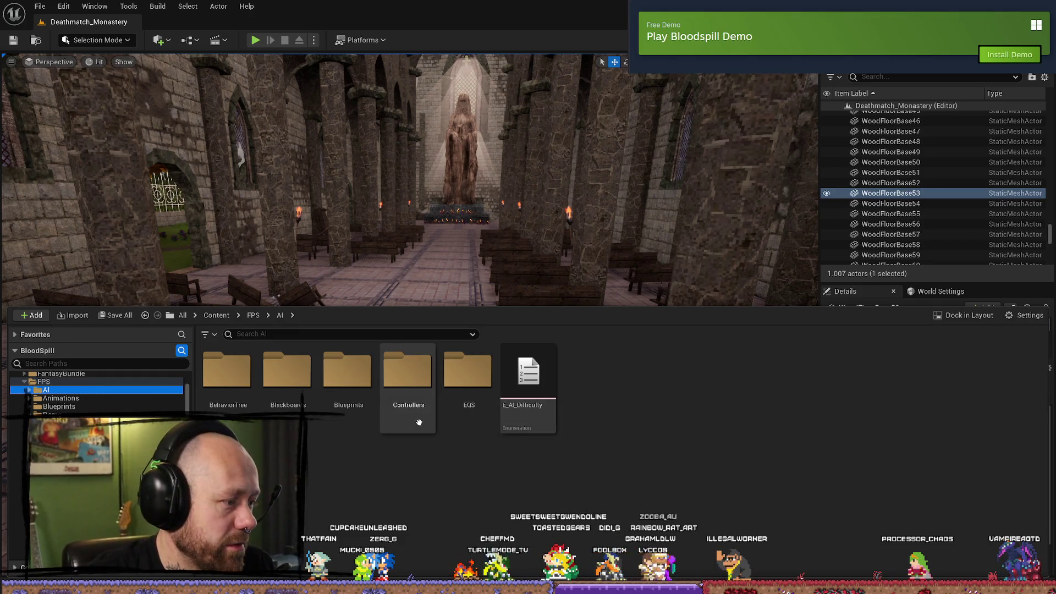
double_click(219, 382)
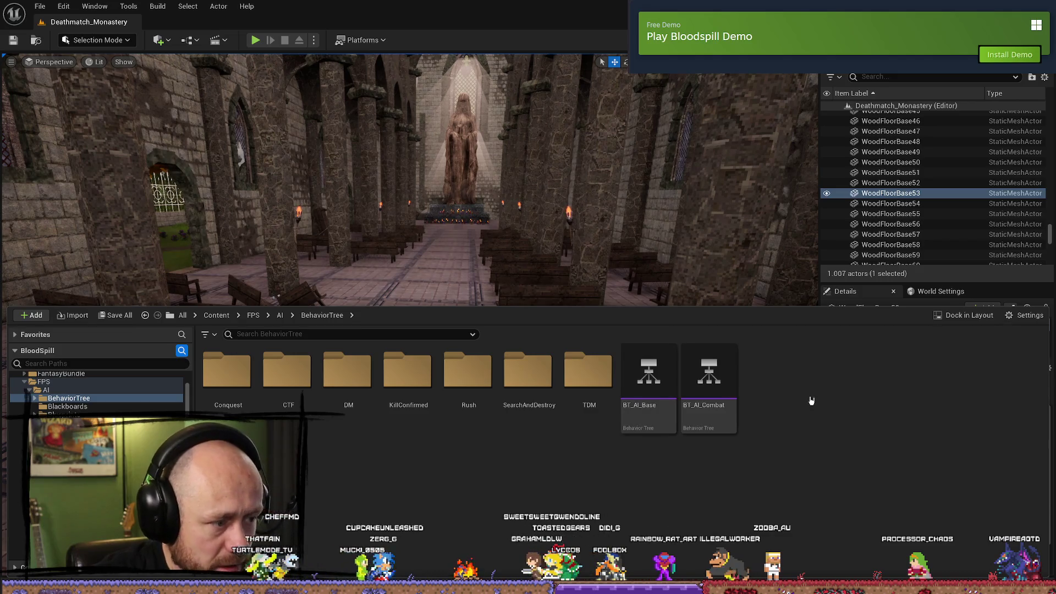
double_click(340, 376)
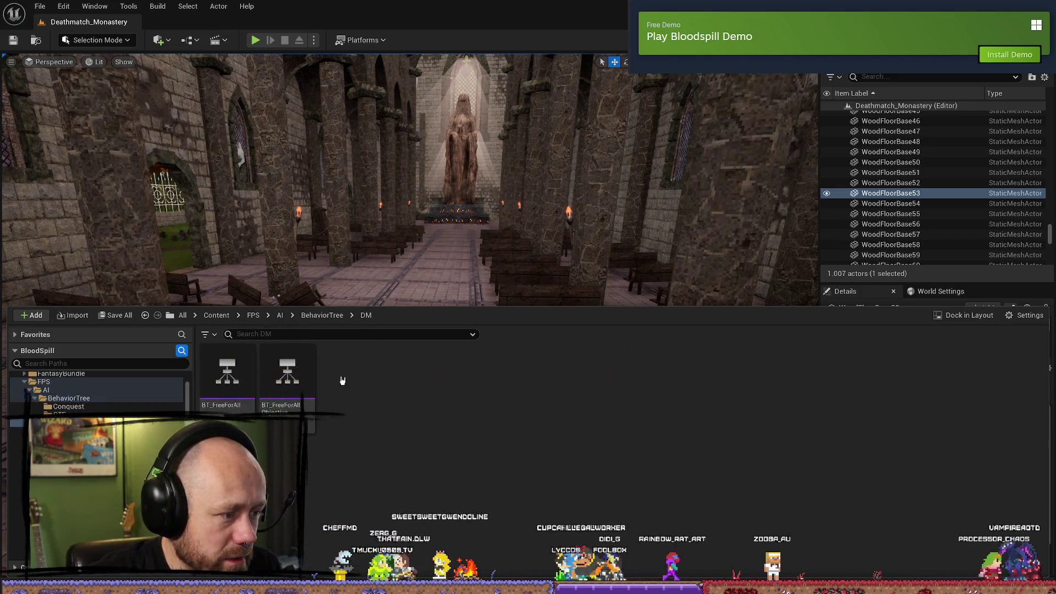
key(alt+Left)
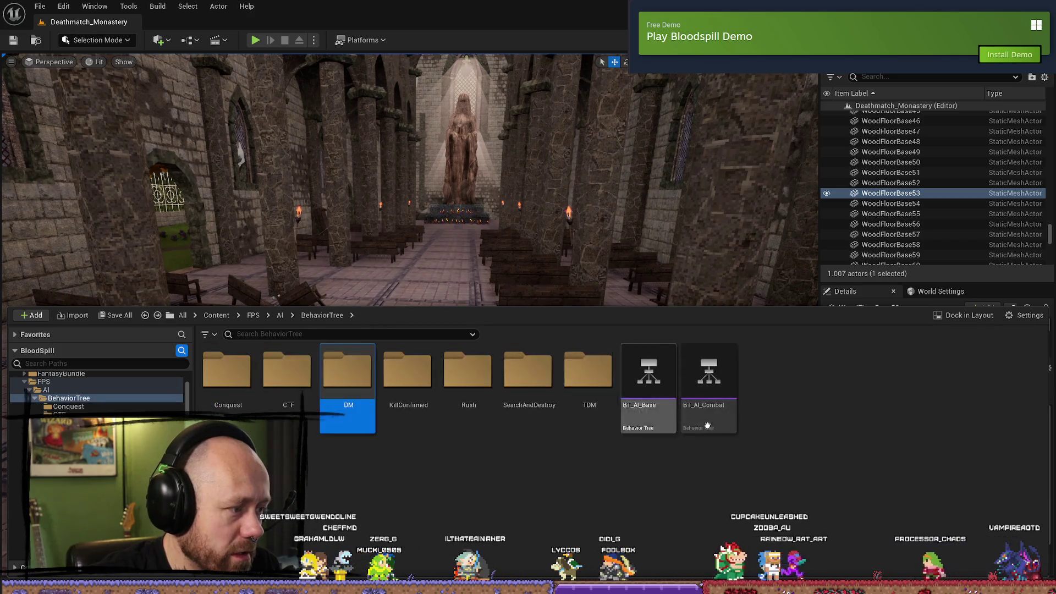
double_click(630, 391)
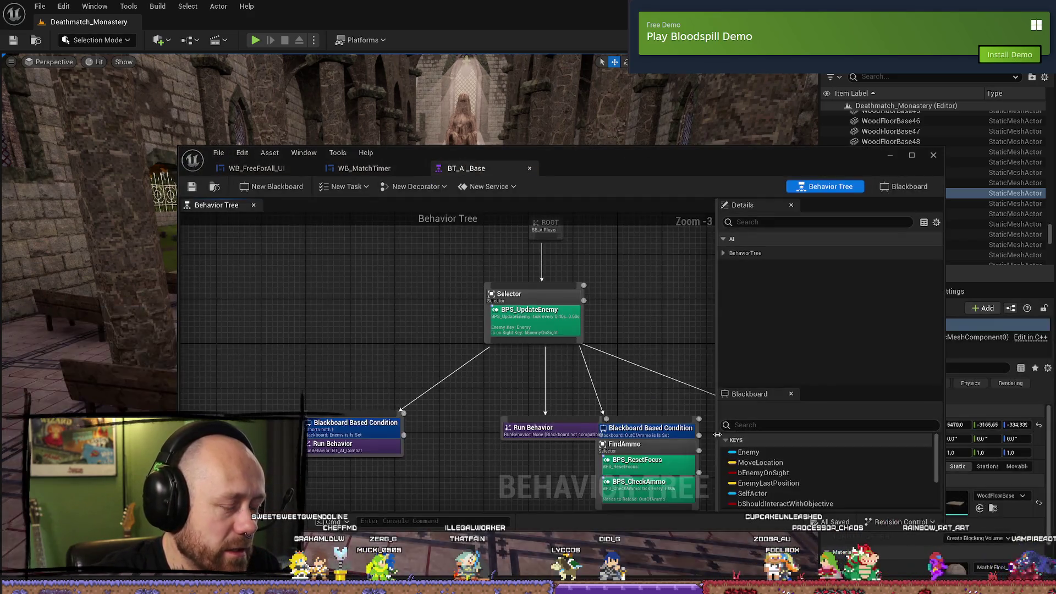
- Maximize the BT_AI_Base editor and zoom its graph to 1:1
double_click(813, 170)
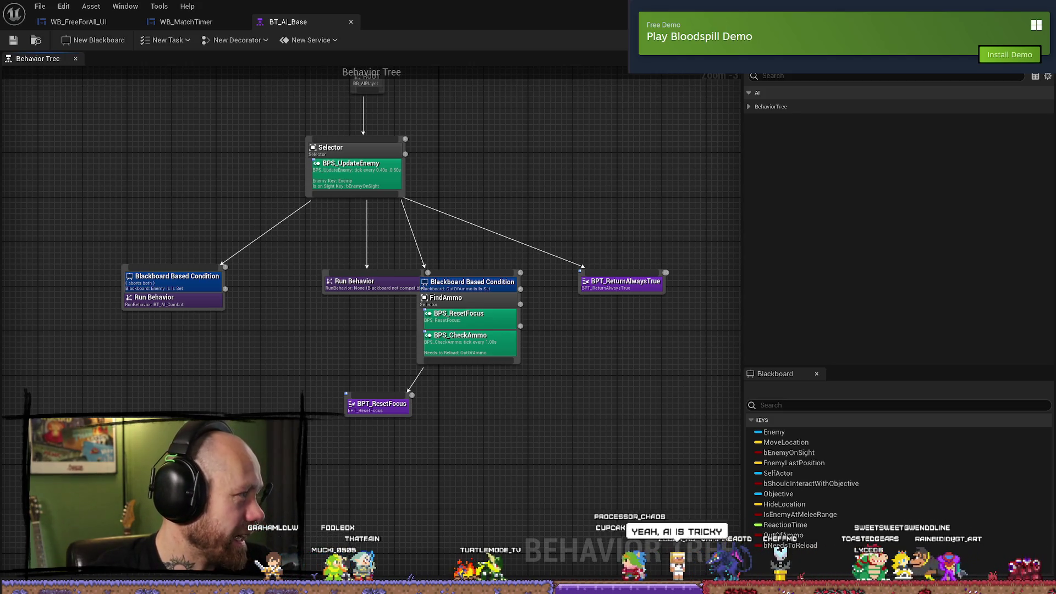
mouse_move(211, 305)
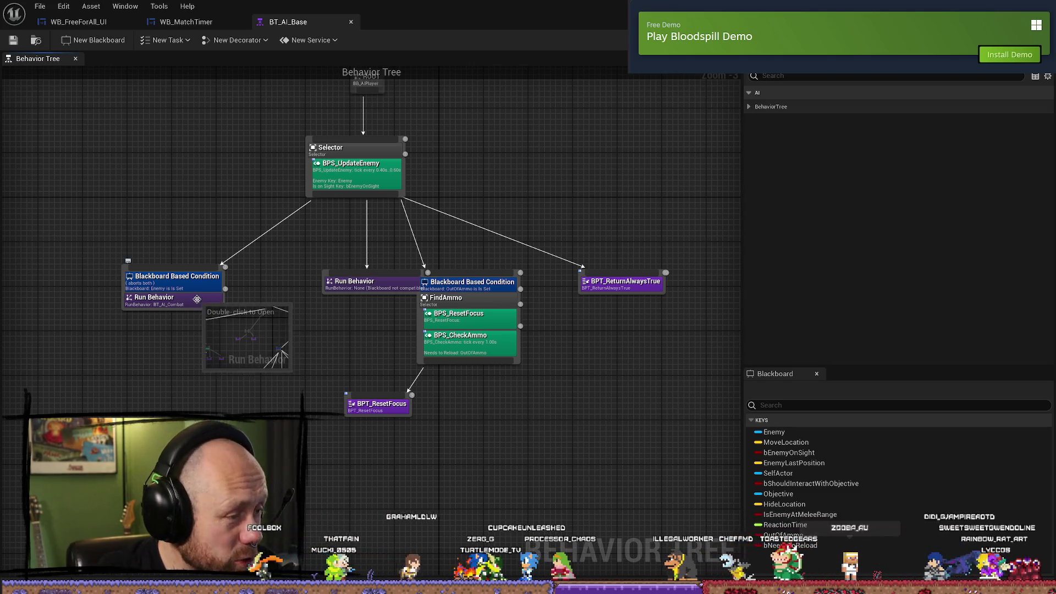
mouse_move(288, 264)
mouse_down()
mouse_move(342, 302)
mouse_move(369, 247)
mouse_up()
scroll(352, 299, up, 3)
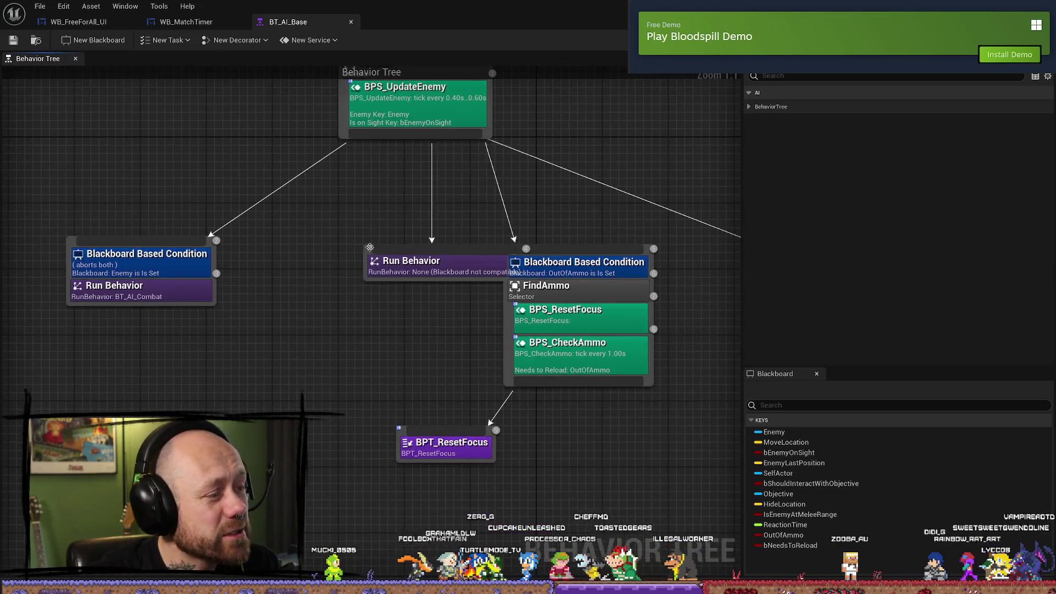
- Shift the Run Behavior node left, clear of the FindAmmo branch, and deselect it
mouse_move(305, 296)
mouse_down()
mouse_move(341, 335)
mouse_move(368, 224)
mouse_up()
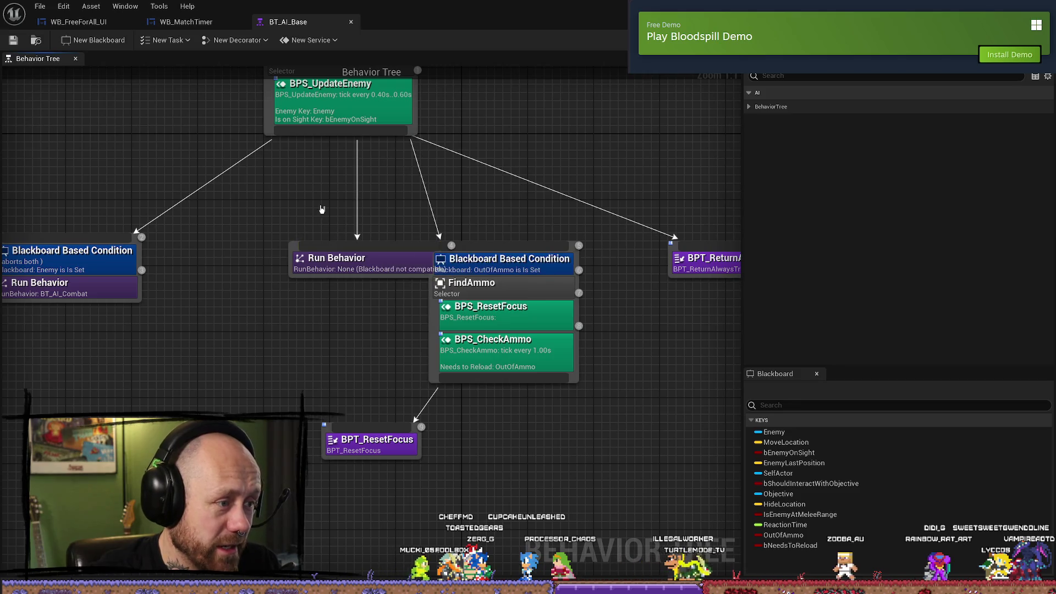
drag(294, 253, 236, 252)
drag(303, 296, 347, 302)
click(352, 308)
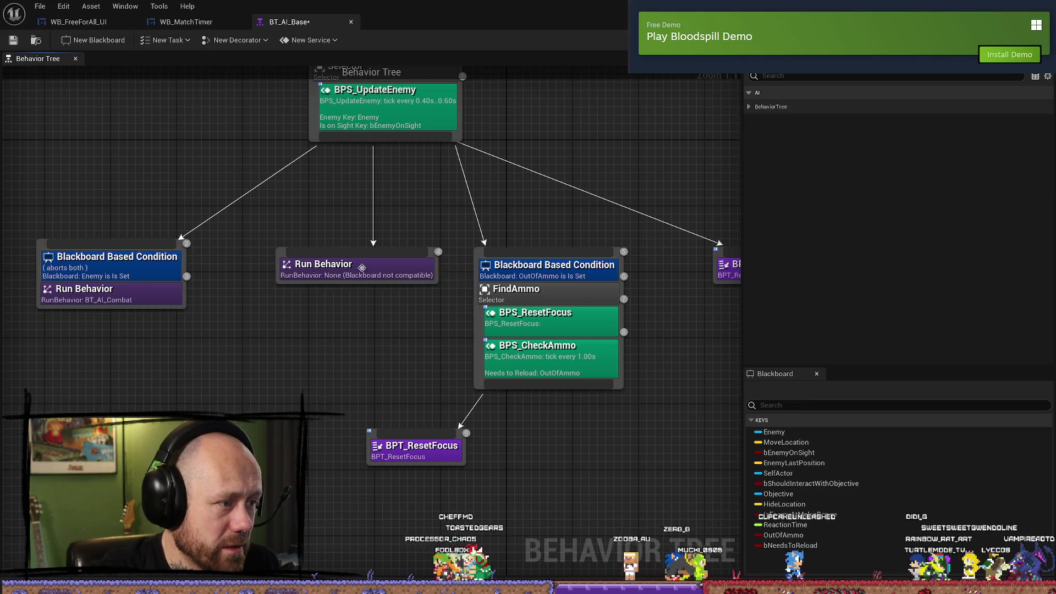
- Select the Run Behavior node that runs BT_AI_Combat to view its properties
click(362, 267)
click(337, 330)
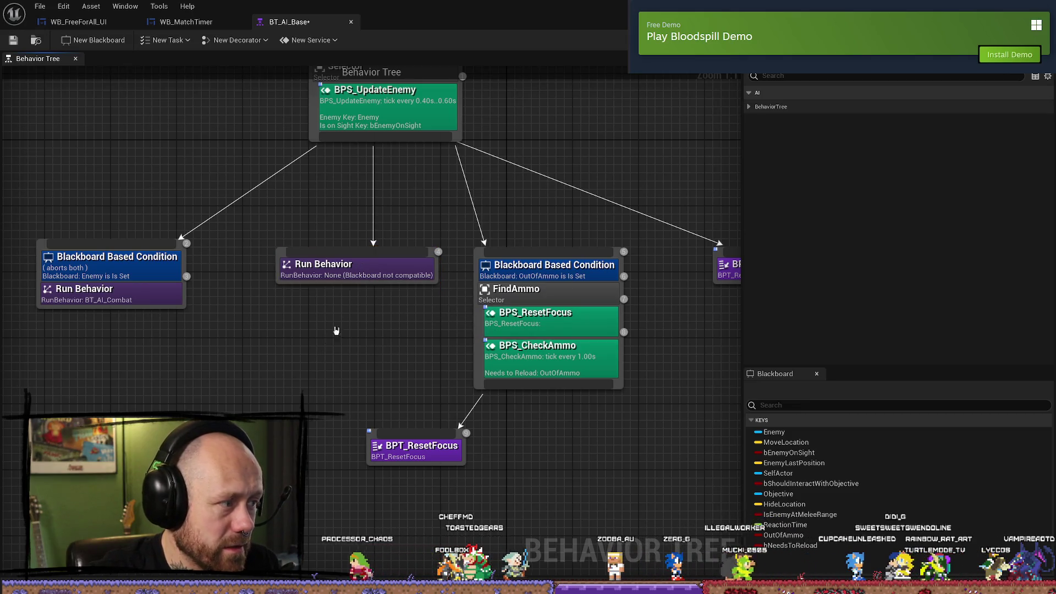
click(363, 268)
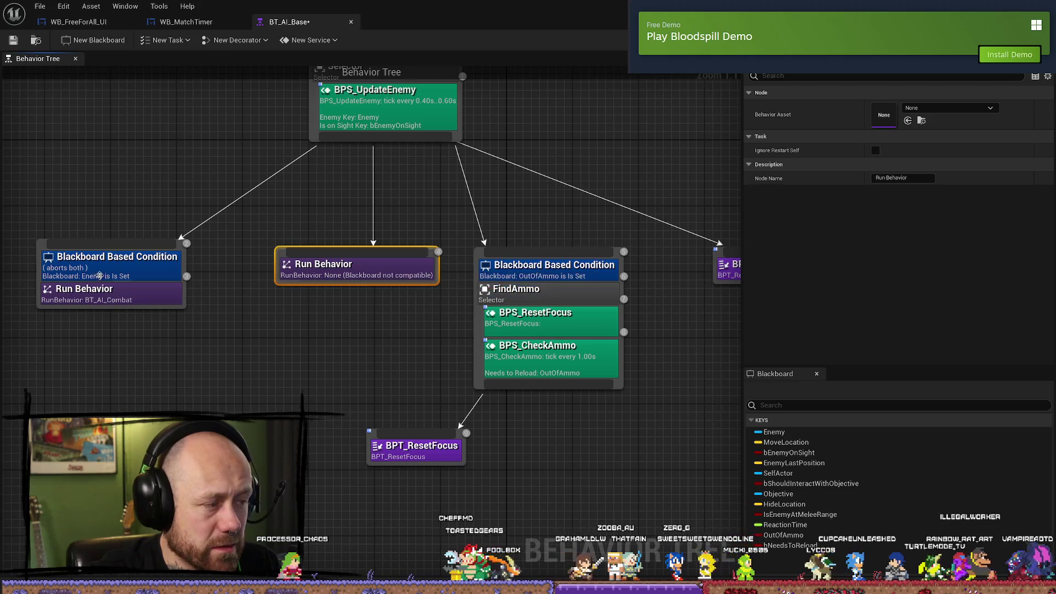
click(118, 302)
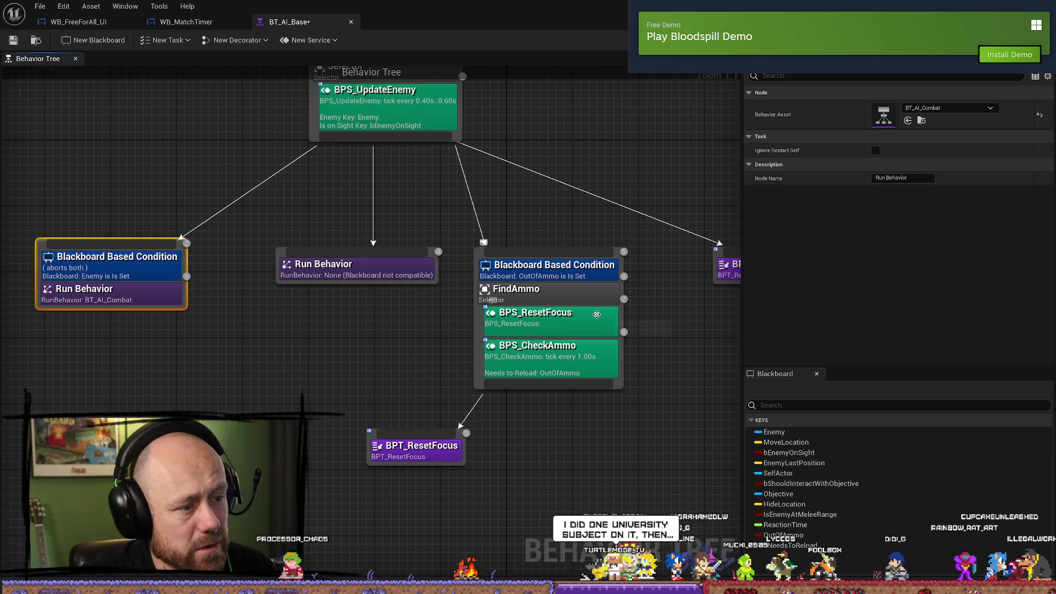
- Browse to the BT_AI_Combat asset from its Behavior Asset field and open it
drag(630, 440, 545, 441)
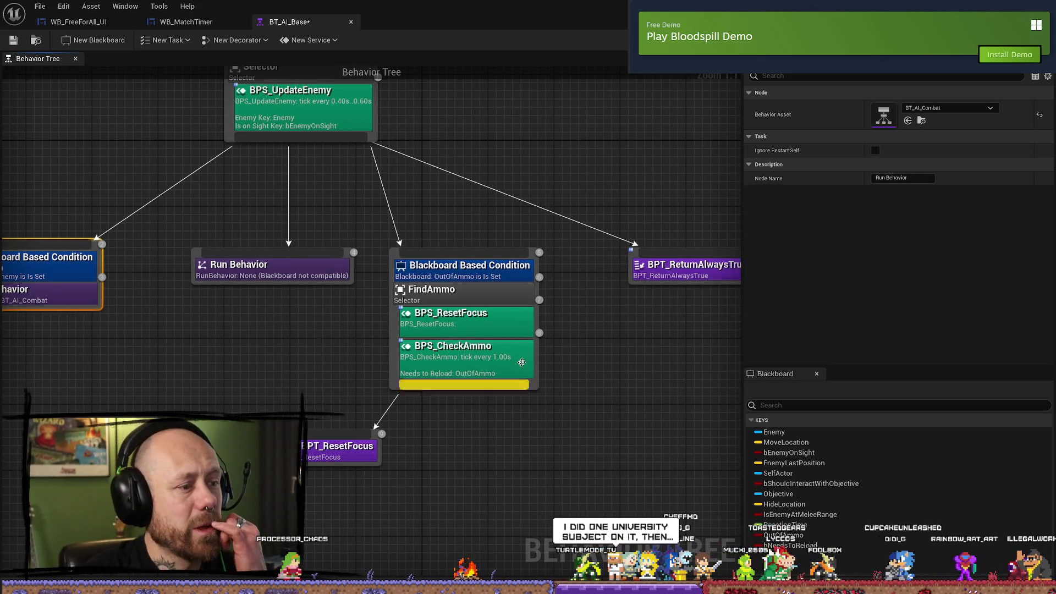
mouse_move(663, 387)
mouse_down()
mouse_move(558, 401)
mouse_move(671, 389)
mouse_move(812, 396)
mouse_up()
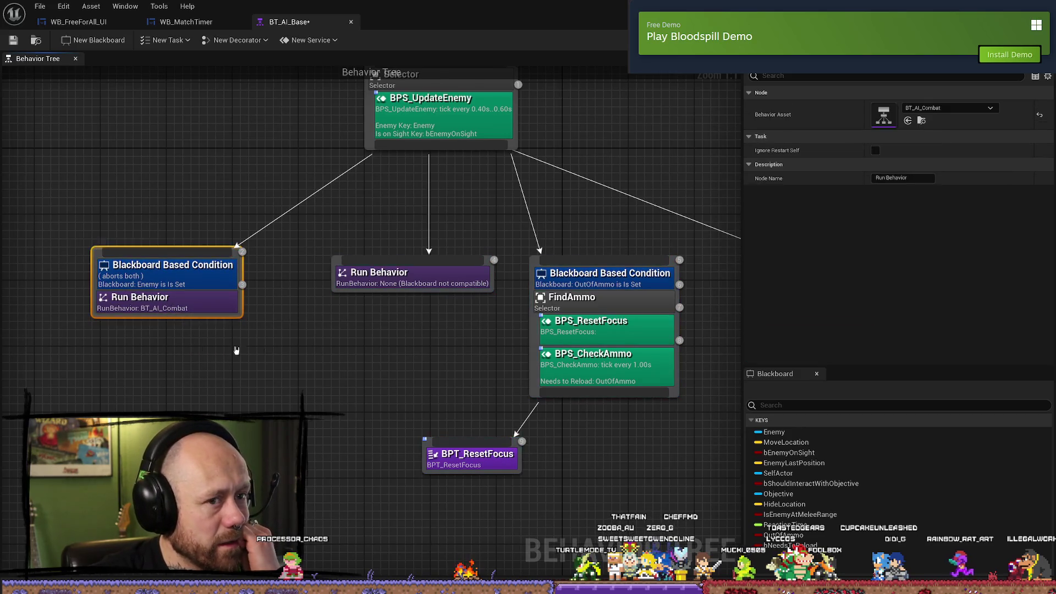
click(922, 121)
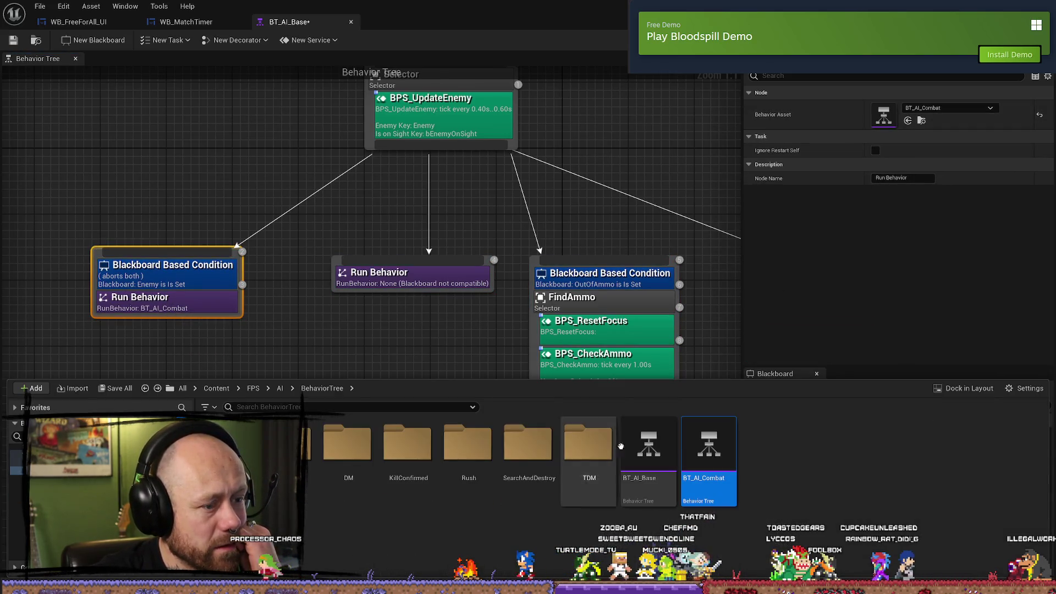
double_click(715, 437)
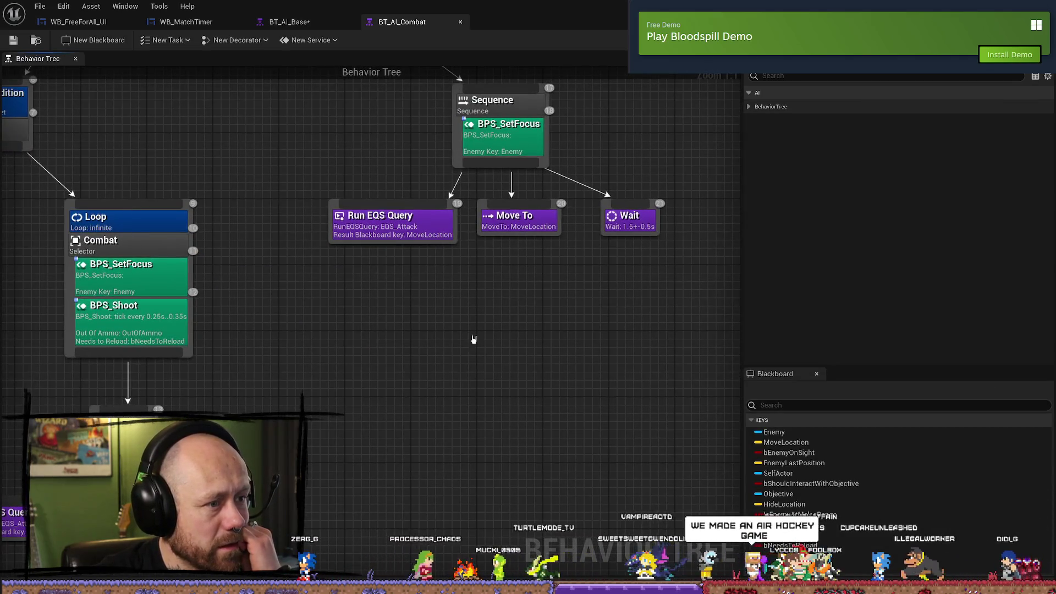
- Center the Combat selector, inspect its BPS_Shoot service and open that service's blueprint
scroll(413, 205, down, 3)
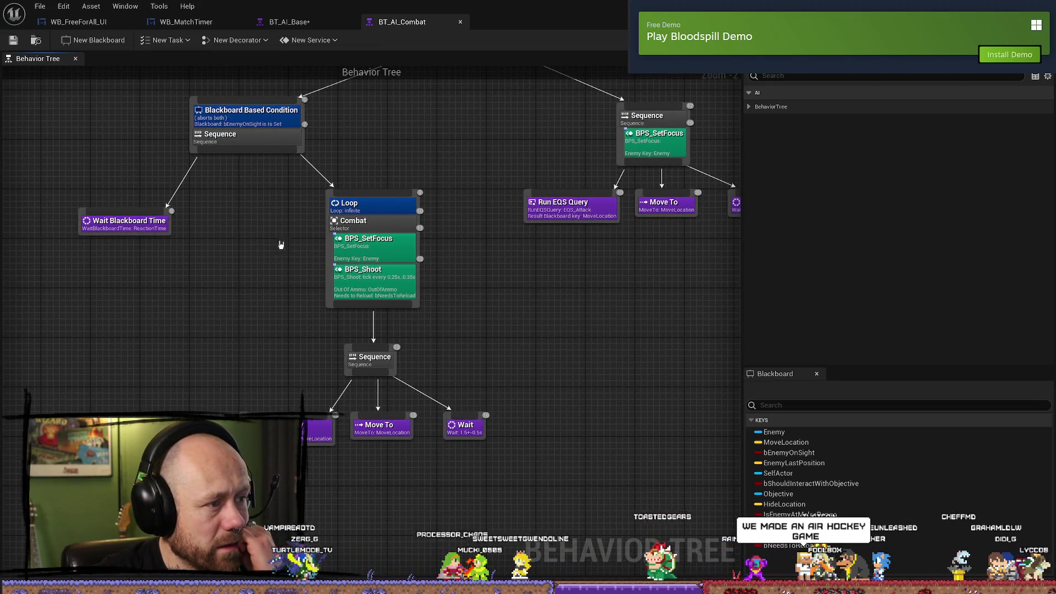
mouse_move(327, 386)
mouse_down()
mouse_move(341, 360)
mouse_move(316, 294)
mouse_up()
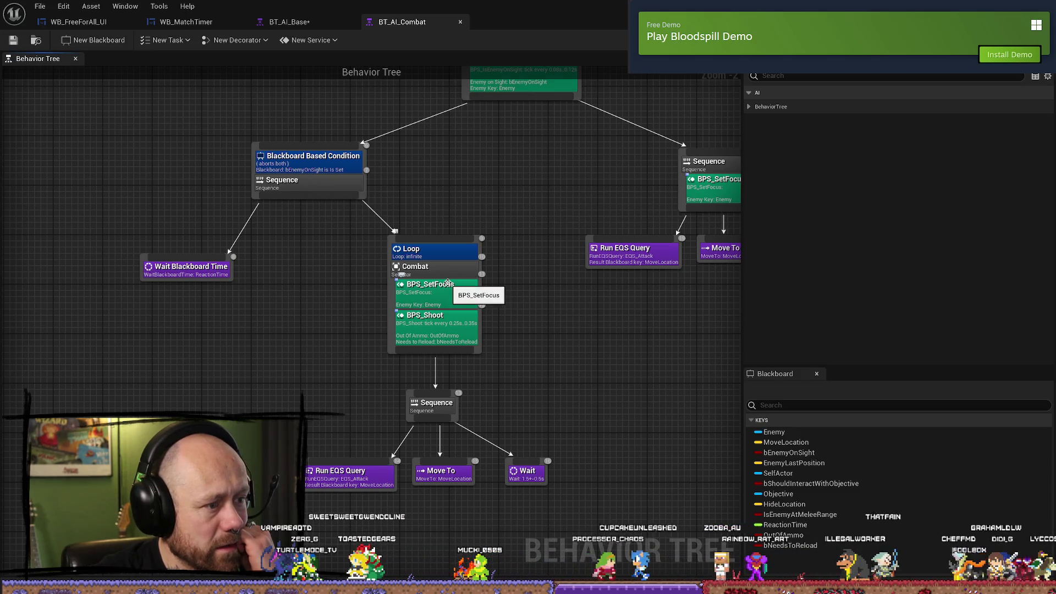
click(439, 335)
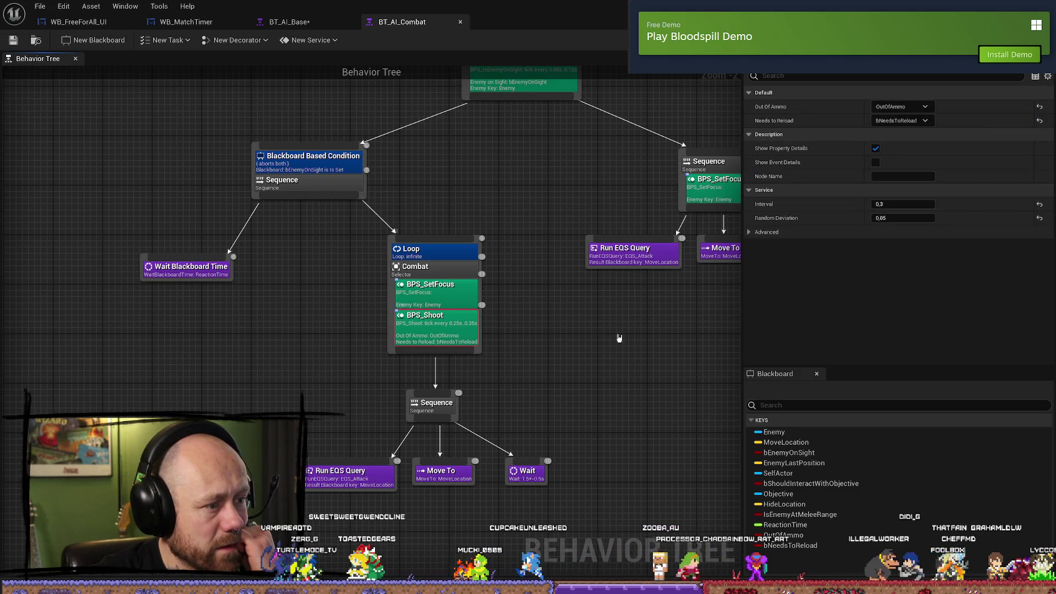
double_click(437, 330)
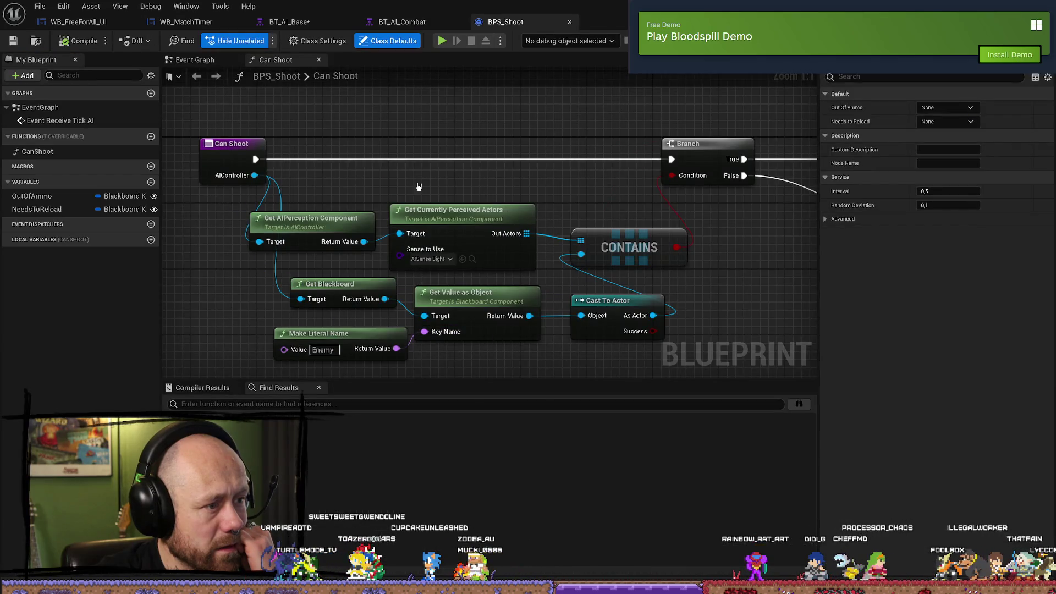
- Tidy the Can Shoot graph, shifting the entry, Branch and Get AIPerception Component nodes
drag(464, 145, 394, 145)
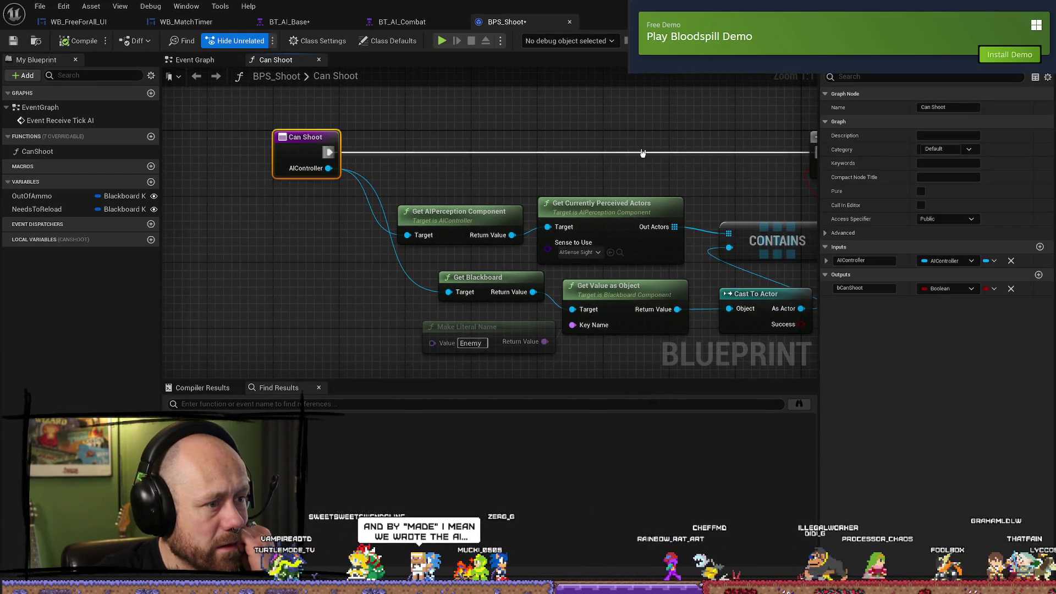
drag(569, 165, 482, 167)
drag(479, 352, 500, 325)
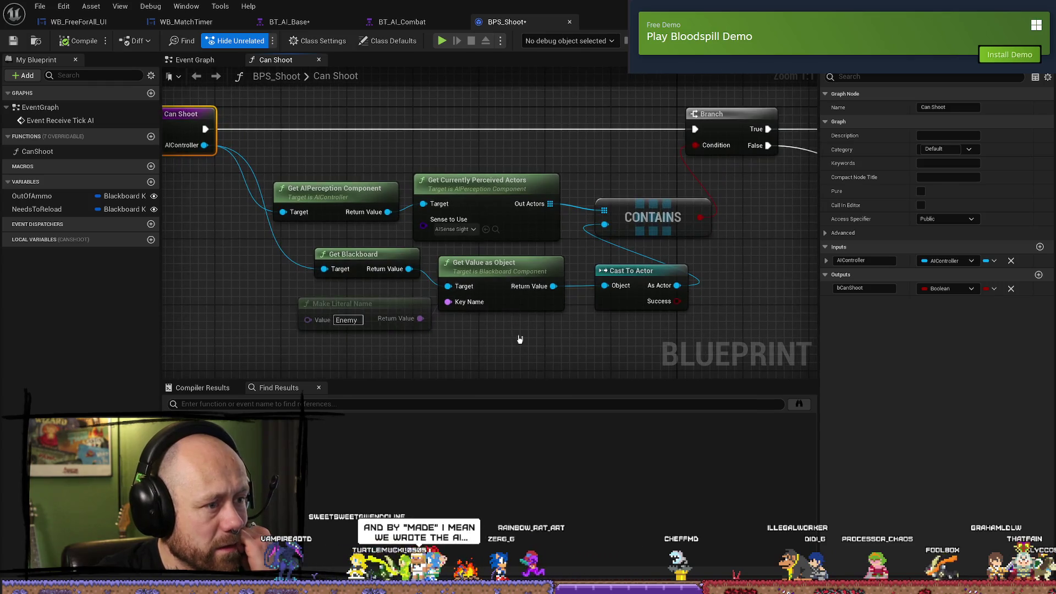
scroll(520, 339, down, 1)
drag(600, 185, 587, 186)
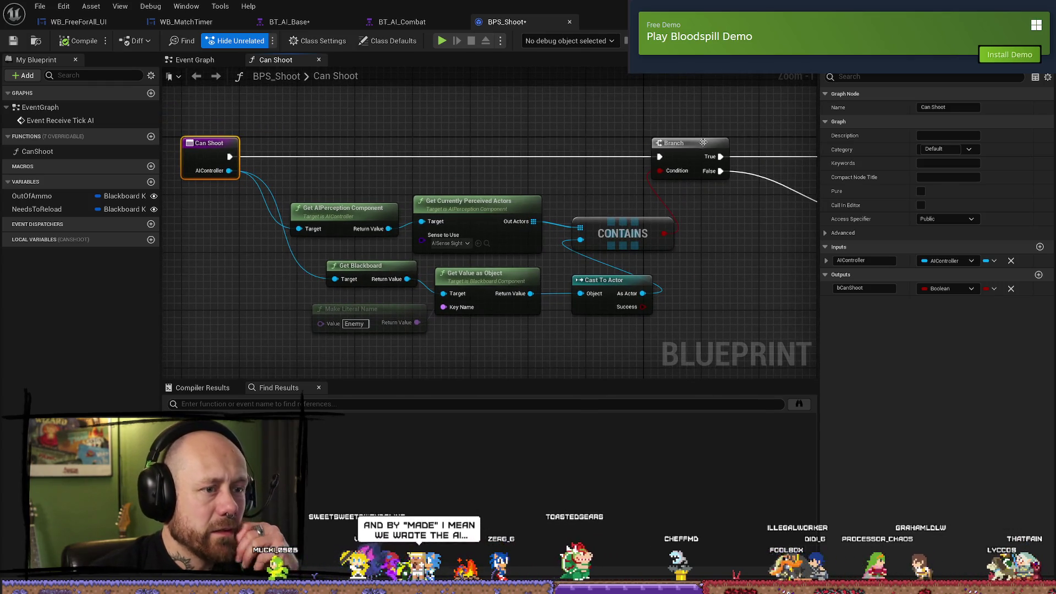
drag(703, 143, 717, 142)
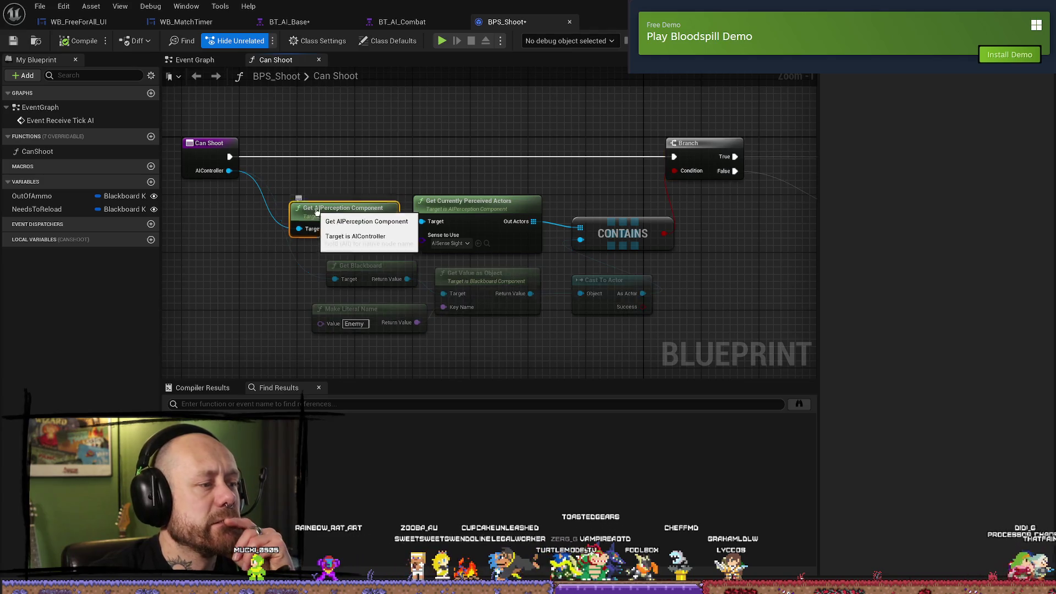
drag(306, 212, 307, 205)
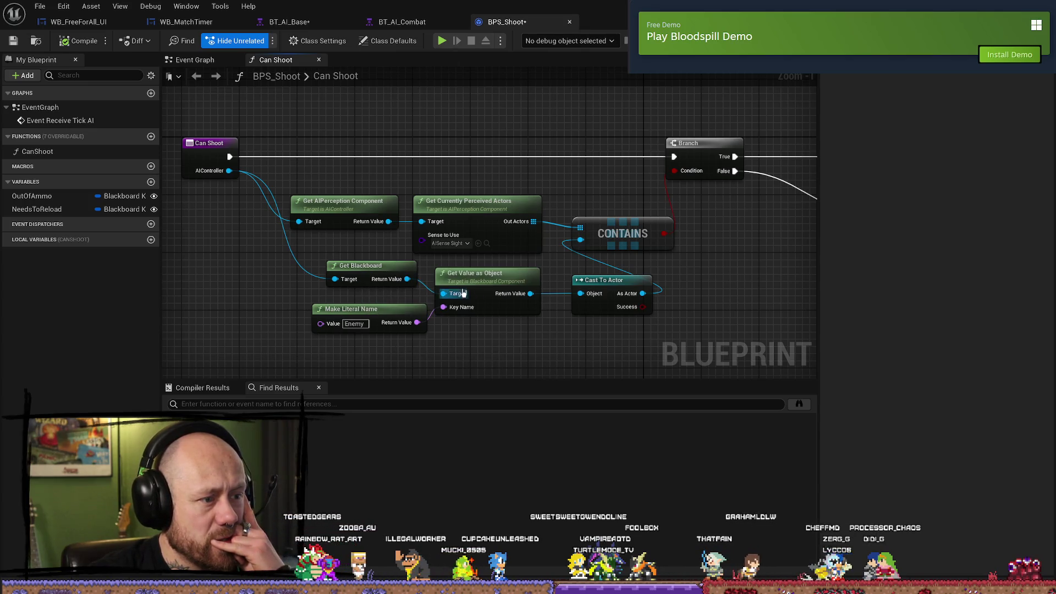
- Trace Get Value as Object's links to the return nodes, then show BPS_Shoot's Event Graph
click(503, 295)
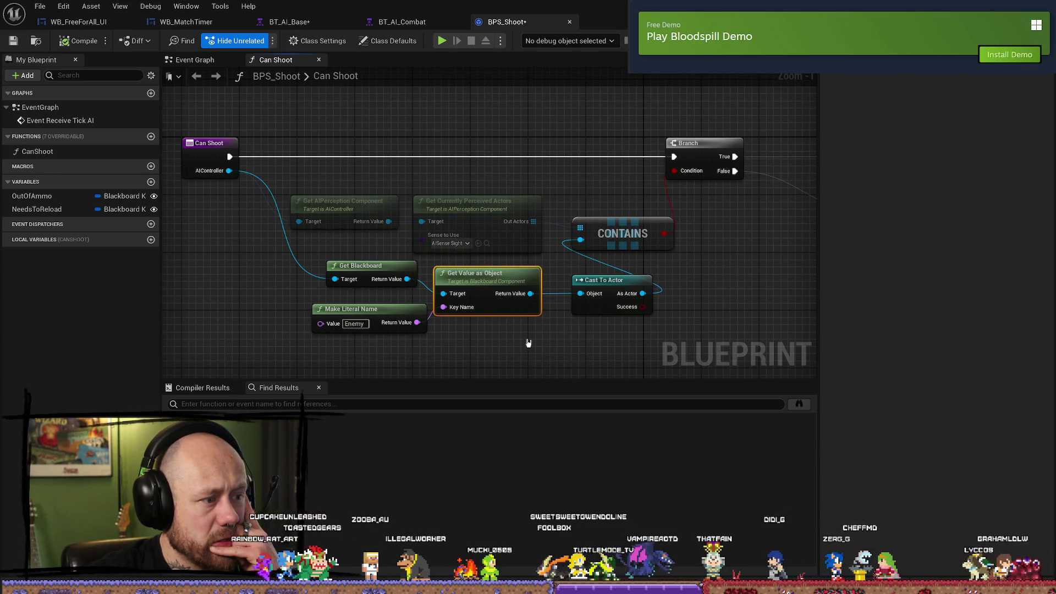
scroll(550, 347, right, 4)
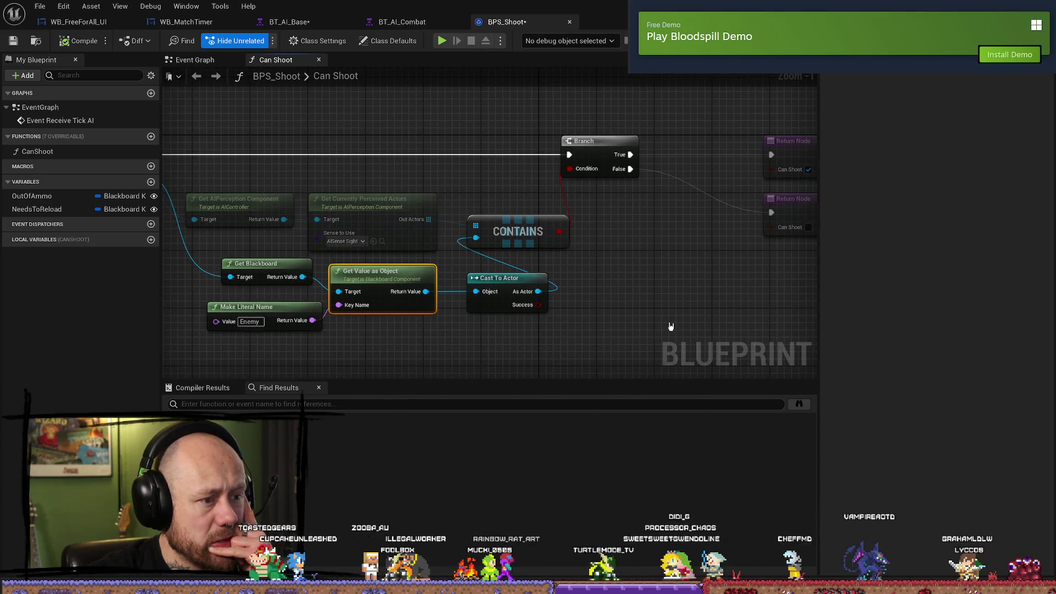
drag(671, 327, 523, 327)
mouse_move(440, 309)
mouse_down()
mouse_move(365, 230)
mouse_move(266, 274)
mouse_move(432, 163)
mouse_move(382, 142)
mouse_up()
click(297, 99)
click(207, 61)
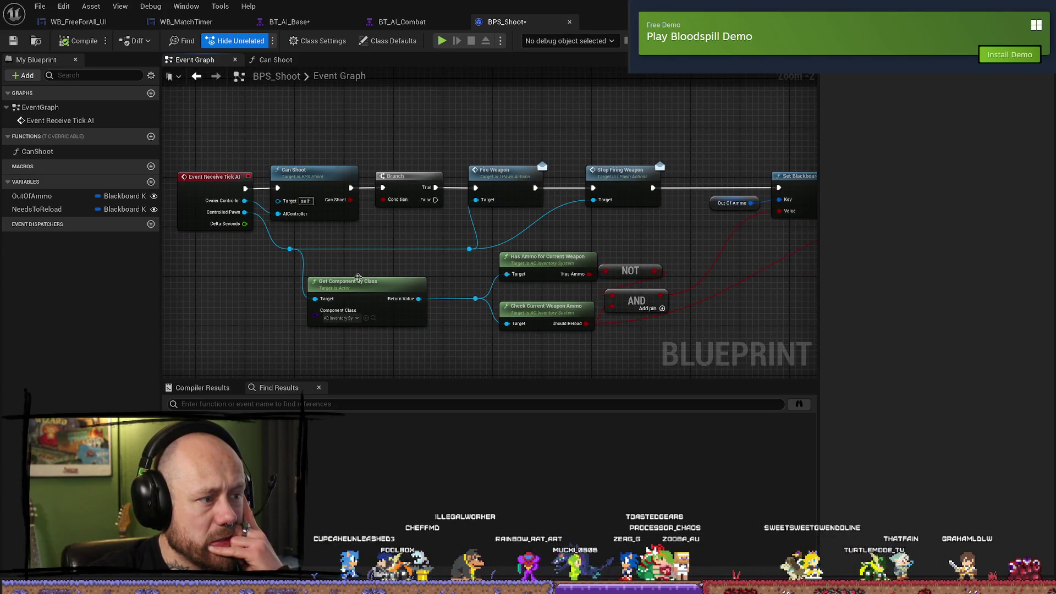
- Shift the ammo-check nodes, including Set Blackboard Value as Bool, slightly right
drag(619, 359, 553, 334)
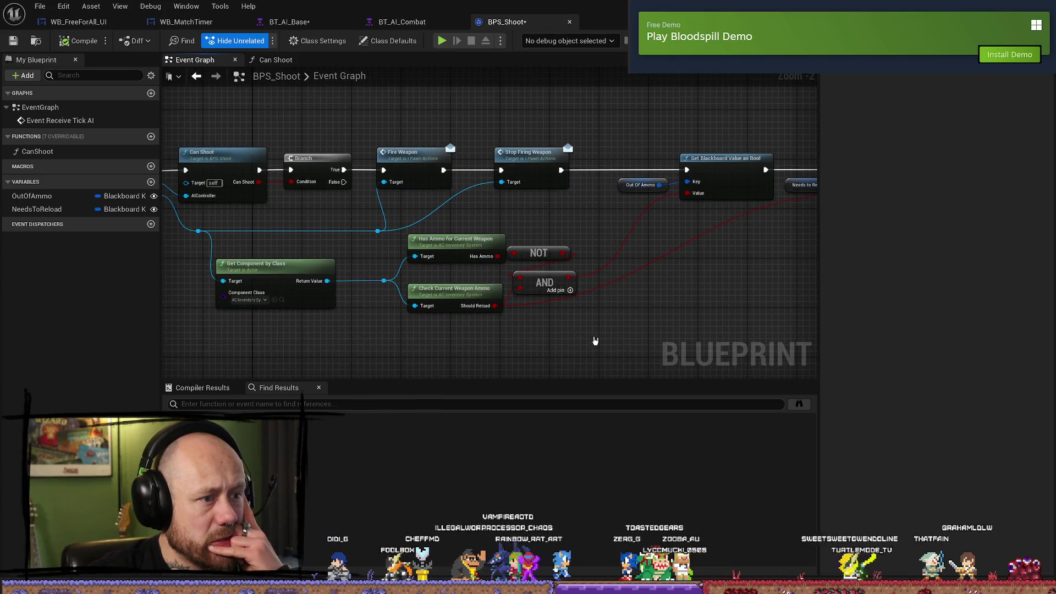
drag(459, 287, 489, 287)
mouse_move(623, 325)
mouse_down()
mouse_move(593, 299)
mouse_move(670, 299)
mouse_move(575, 330)
mouse_move(743, 318)
mouse_up()
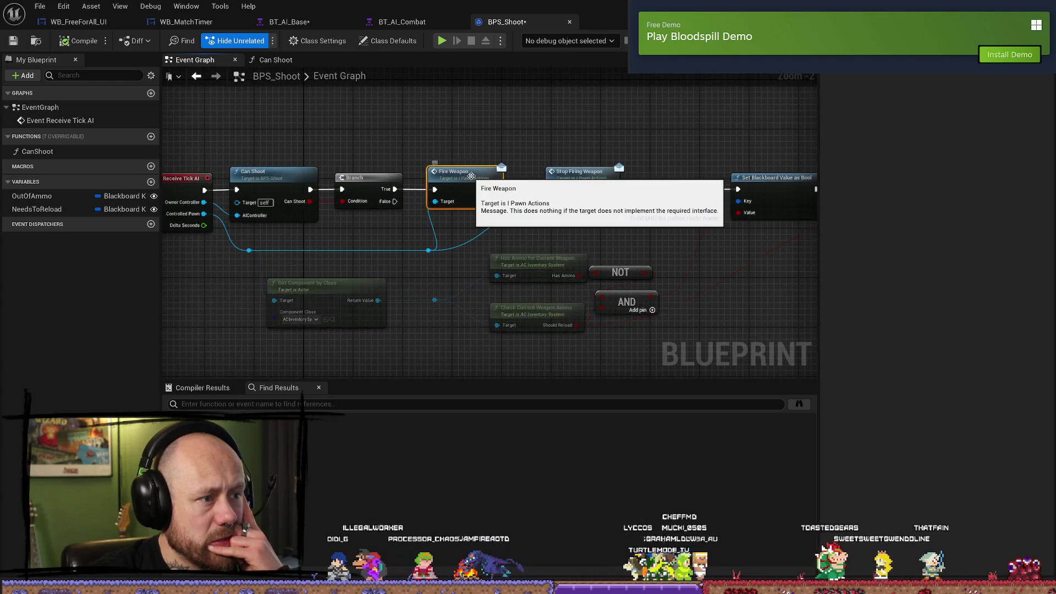
- Open Fire Weapon in iPawnActions, browsing the Lethal Equipment functions and the FireWeapon graph
double_click(423, 162)
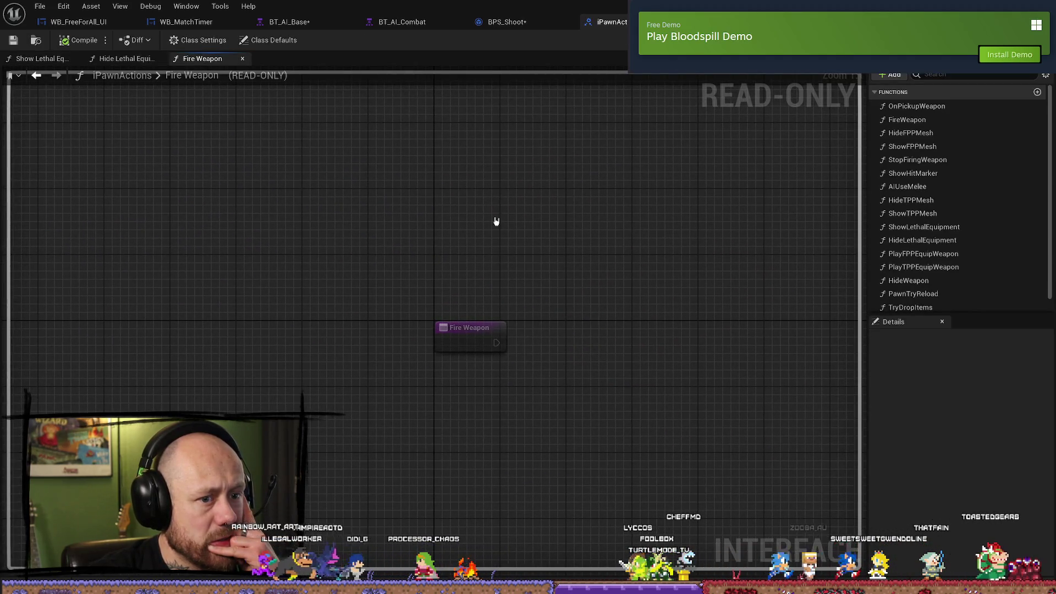
click(124, 59)
click(61, 58)
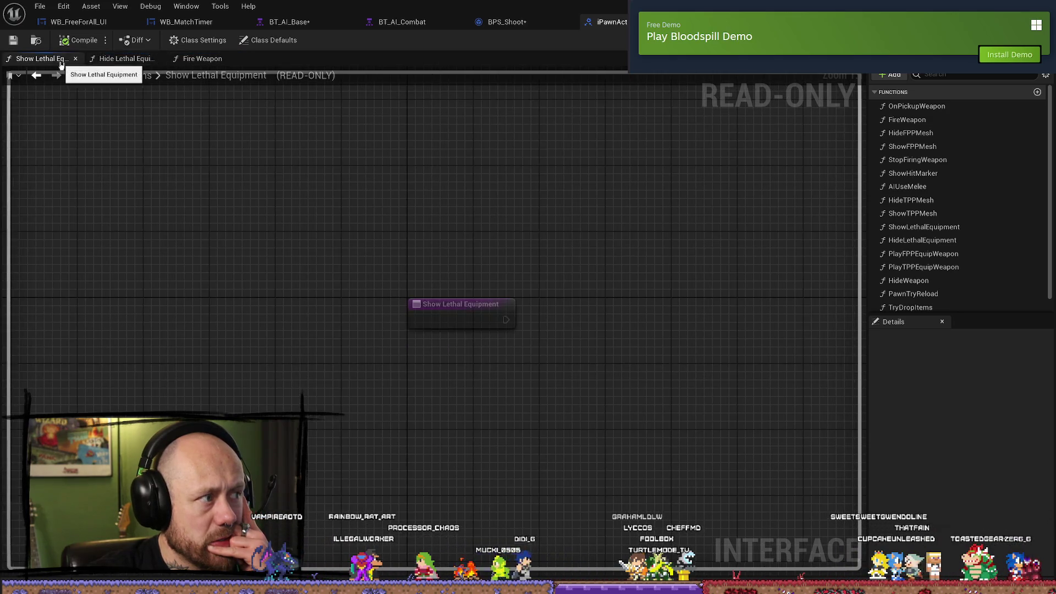
click(75, 59)
click(76, 59)
click(76, 59)
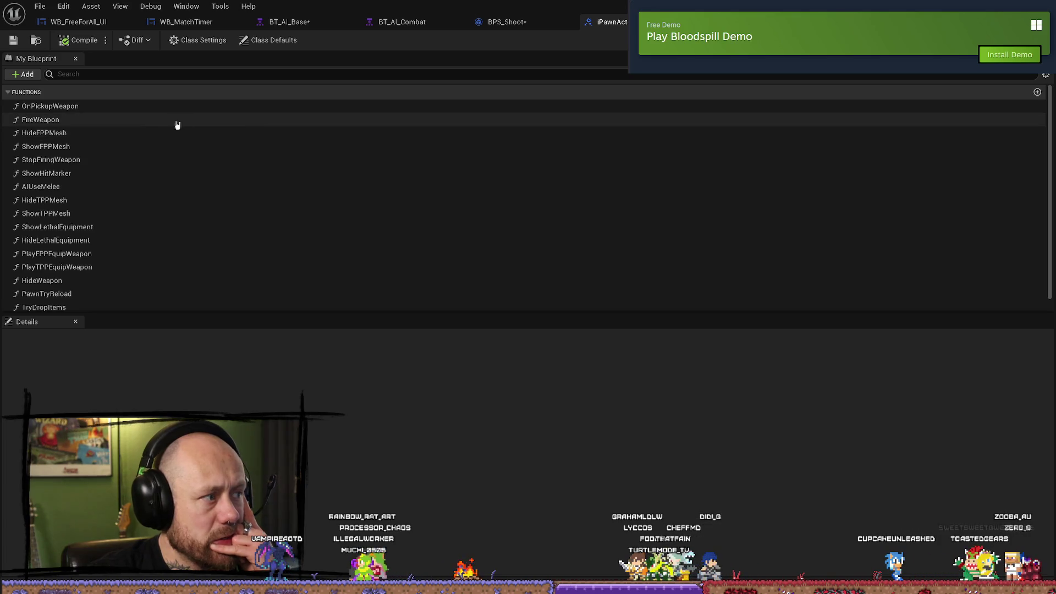
click(142, 120)
double_click(142, 120)
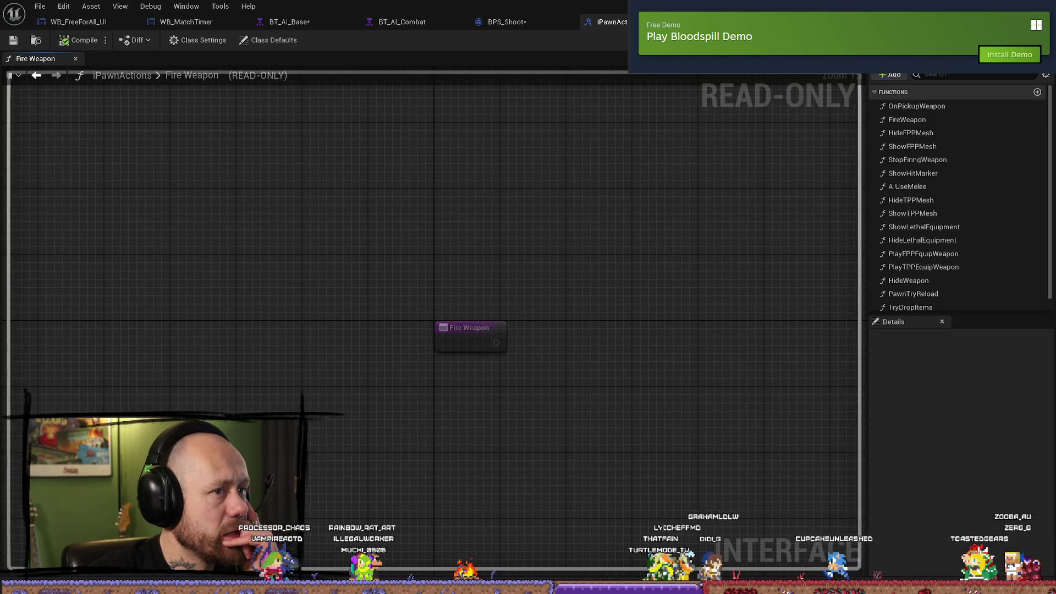
- Reopen Fire Weapon from BPS_Shoot's Event Graph and view the ShowTPPMesh function graph
click(526, 23)
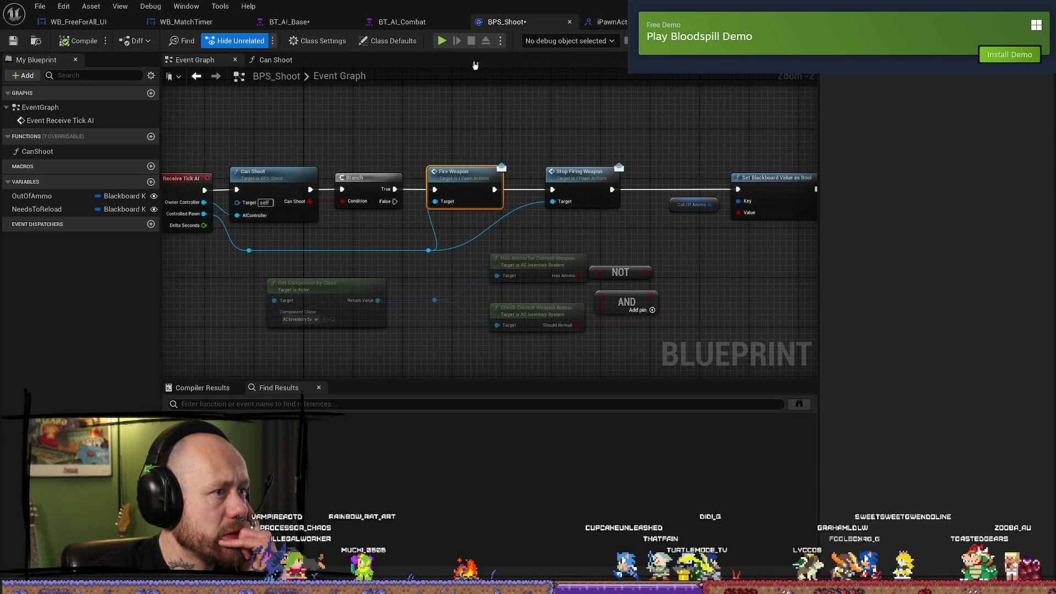
drag(449, 130, 473, 122)
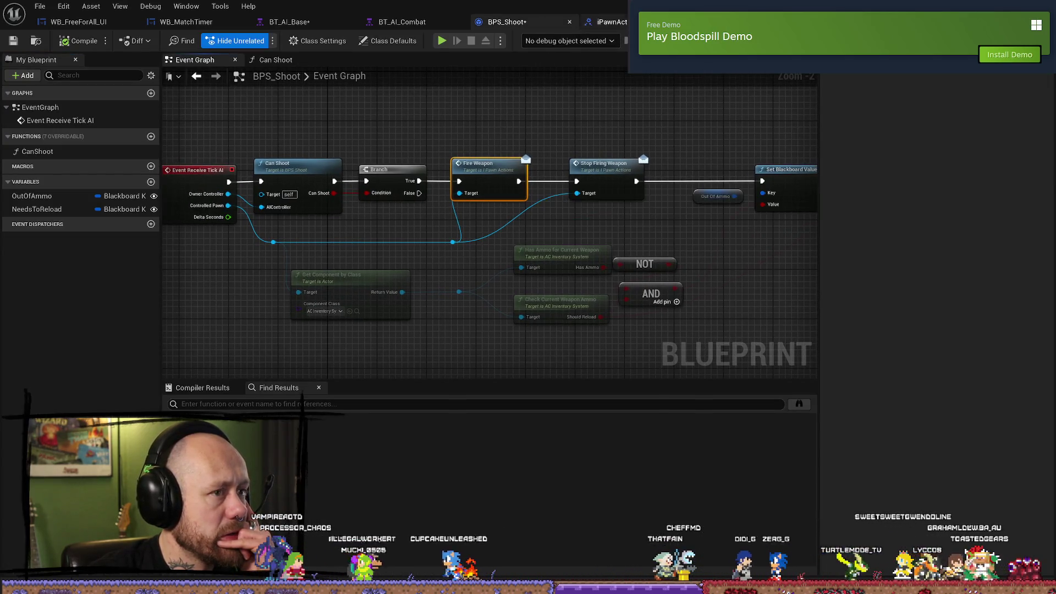
double_click(484, 163)
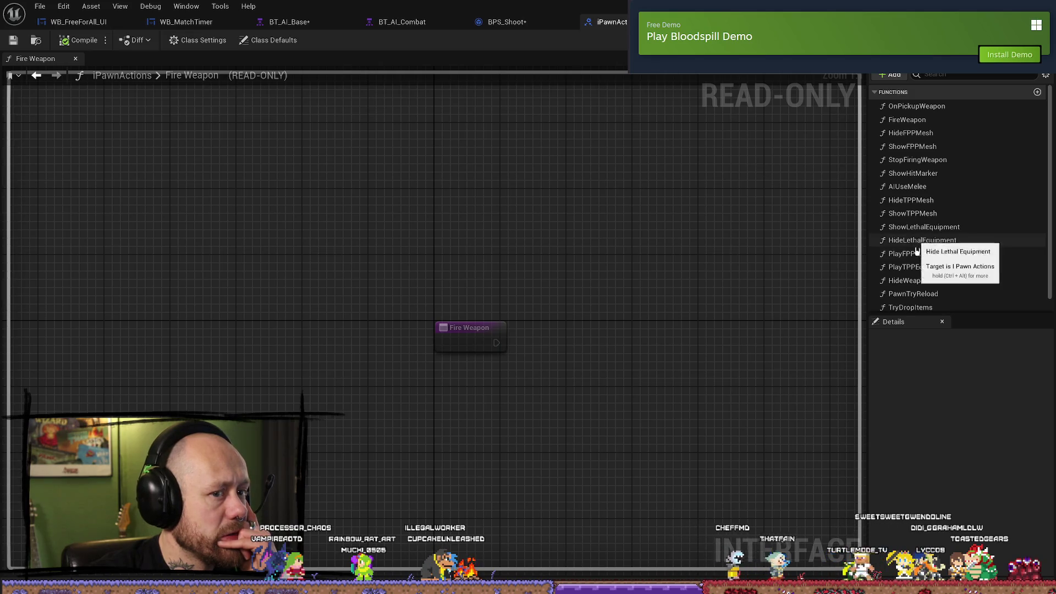
double_click(924, 214)
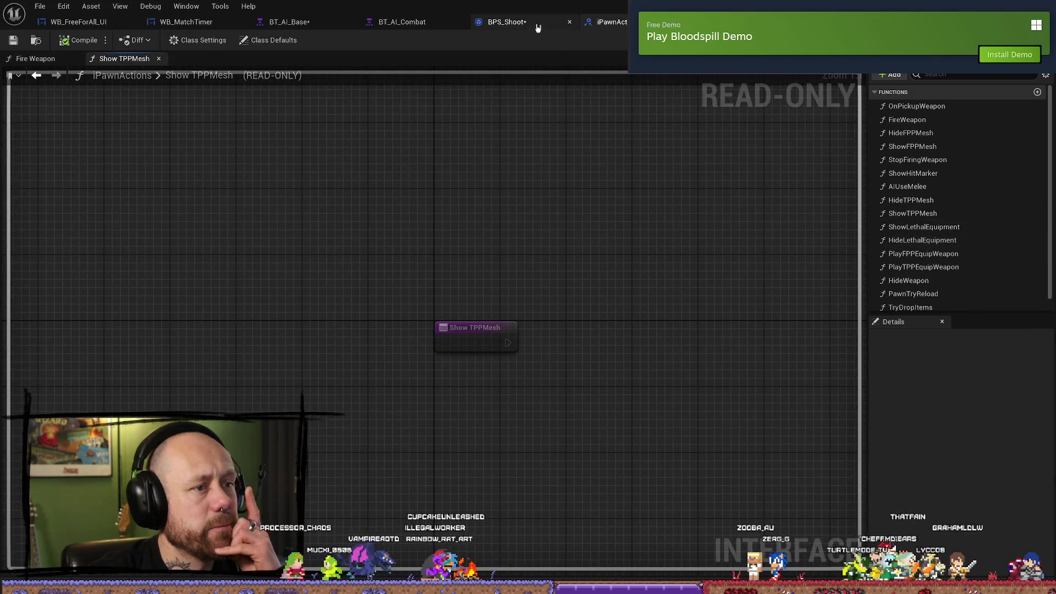
click(506, 22)
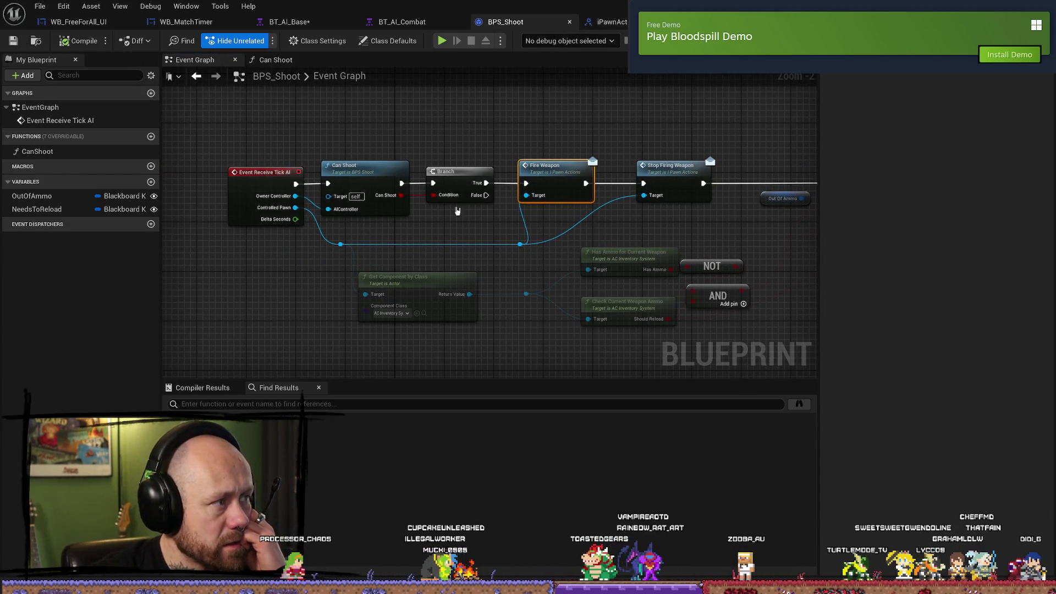
- Look over BPS_Shoot's NeedsToReload variable, CanShoot function and EventGraph events
click(41, 212)
click(37, 152)
double_click(36, 152)
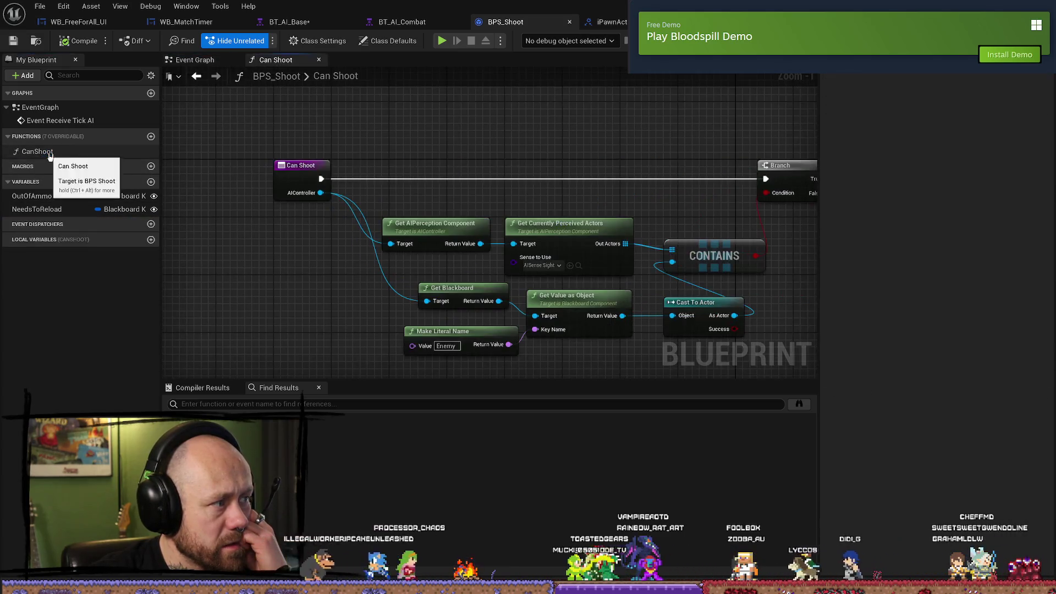
double_click(52, 120)
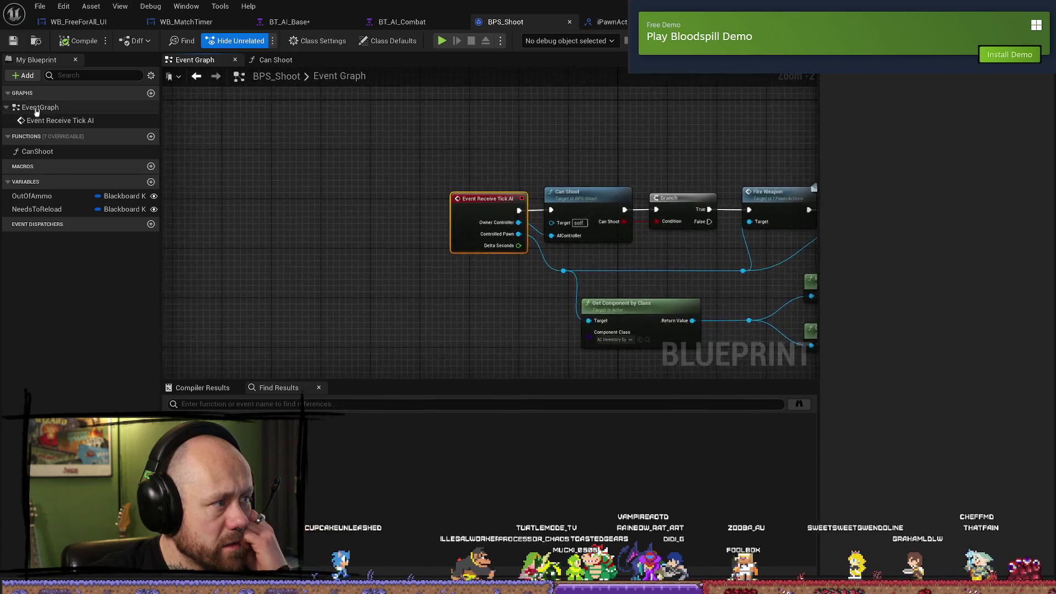
click(7, 108)
click(7, 108)
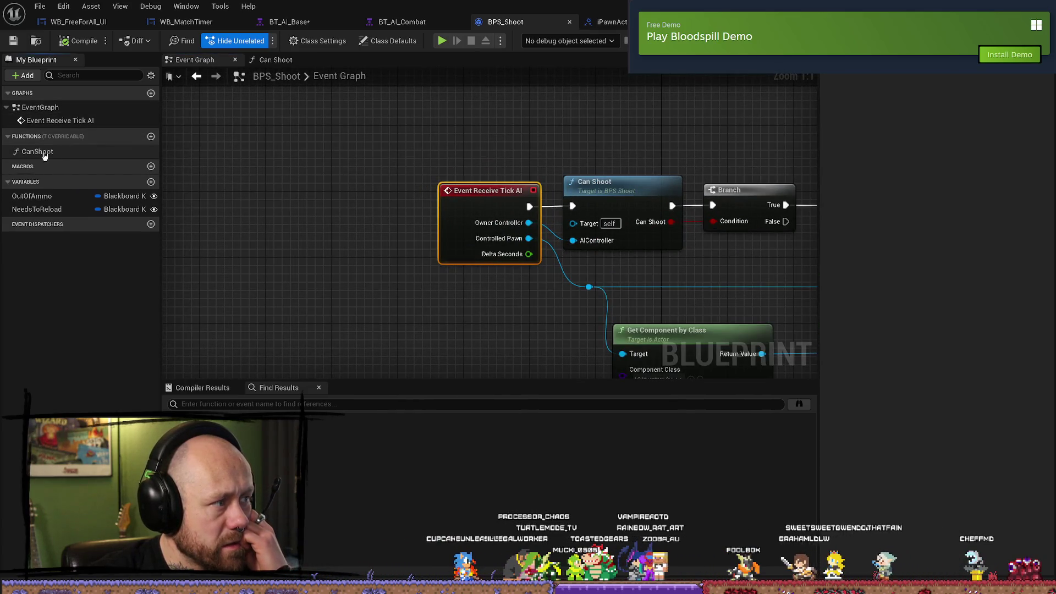
- Open the Fire Weapon definition once more, then go back to the BT_AI_Base tree
drag(485, 161, 326, 160)
click(459, 182)
drag(460, 182, 370, 182)
double_click(654, 188)
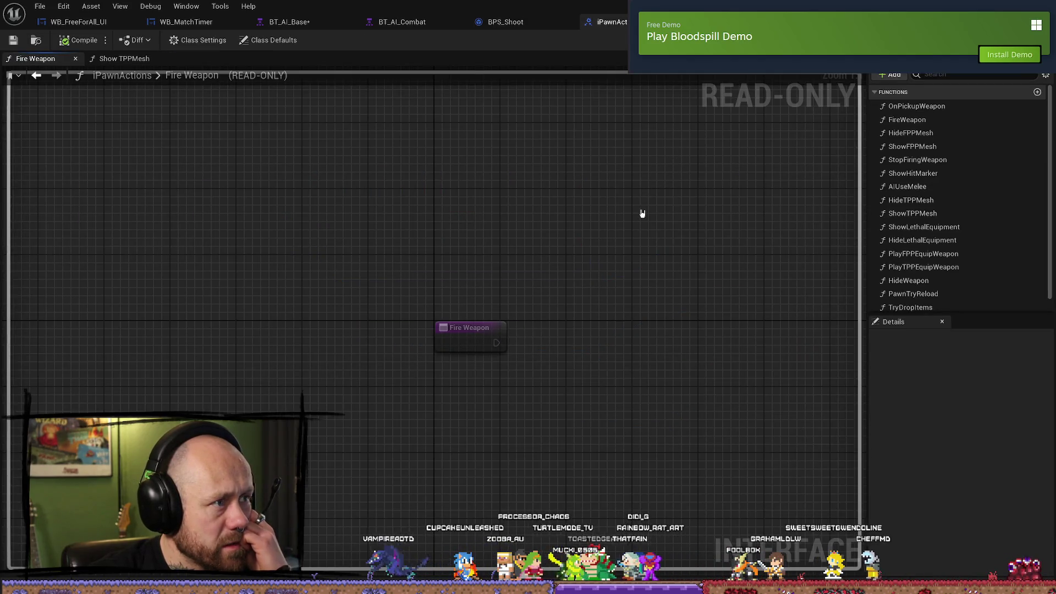
click(326, 27)
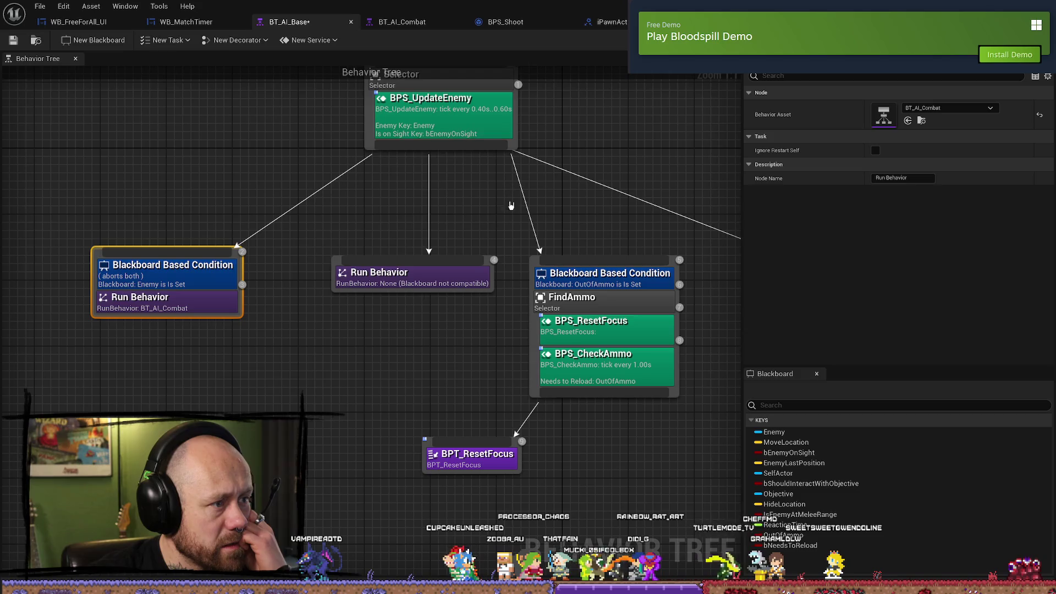
- Switch to BT_AI_Combat and pan across its right-hand Sequence and Shoot And Move branches
scroll(261, 302, down, 2)
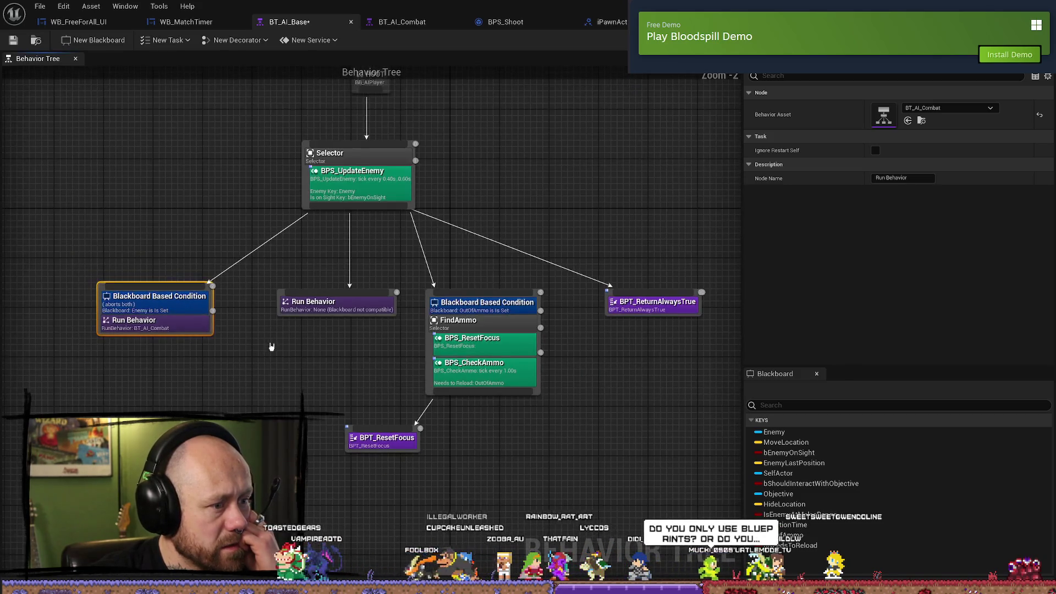
drag(272, 346, 337, 376)
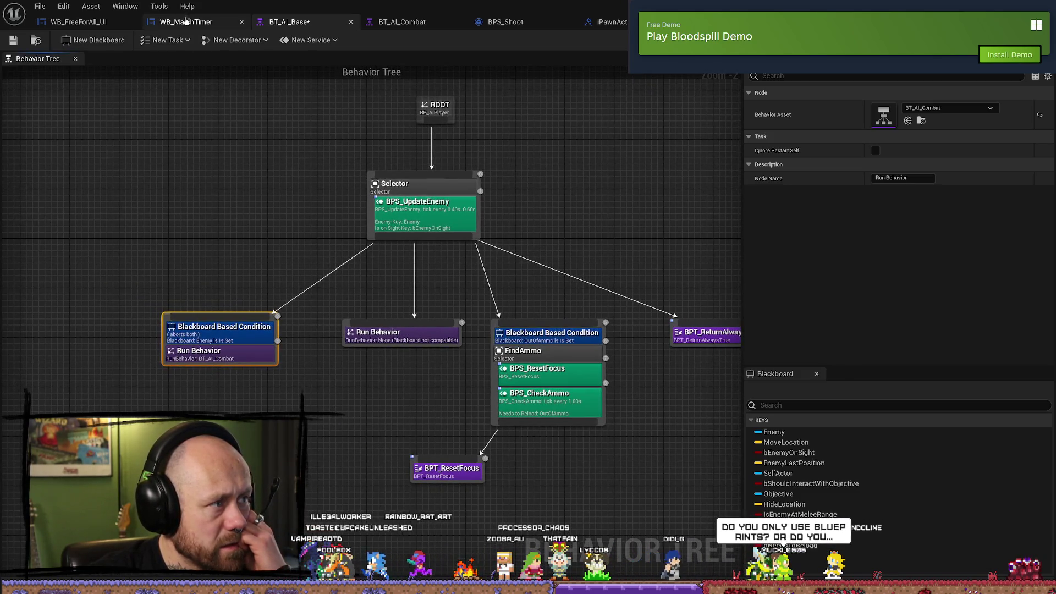
click(413, 25)
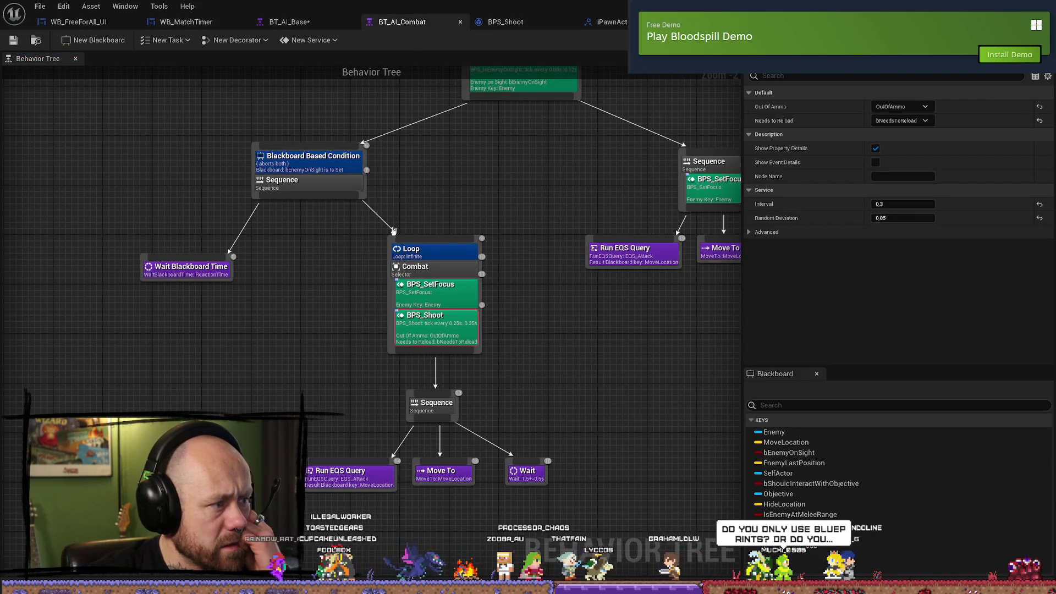
mouse_move(554, 203)
mouse_down()
mouse_move(344, 205)
mouse_move(402, 255)
mouse_up()
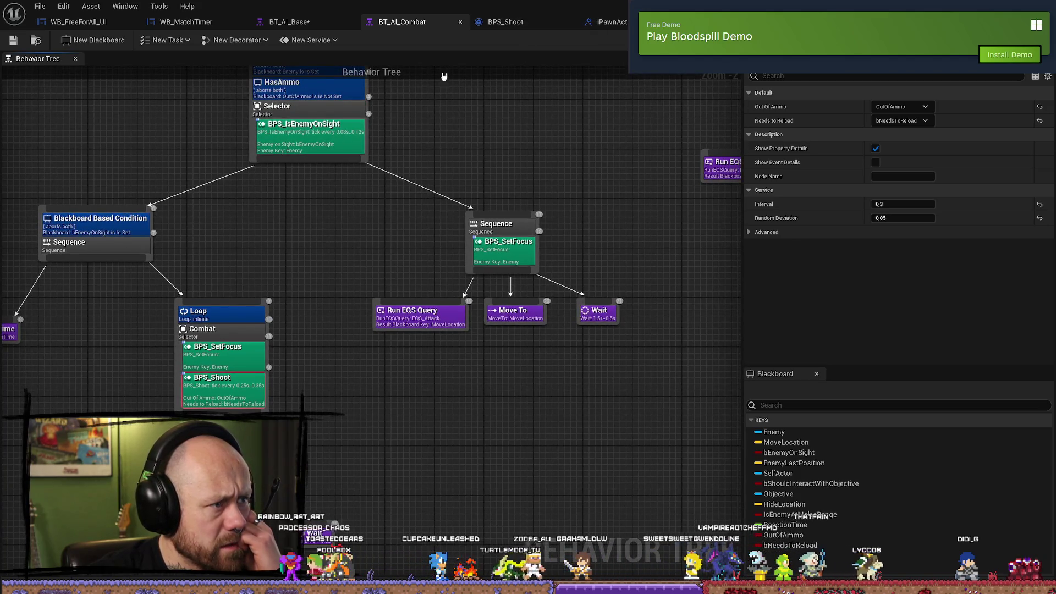
mouse_move(472, 145)
mouse_down()
mouse_move(524, 229)
mouse_move(436, 267)
mouse_move(316, 246)
mouse_up()
scroll(490, 252, down, 1)
mouse_move(490, 253)
mouse_down()
mouse_move(542, 241)
mouse_move(495, 224)
mouse_move(519, 189)
mouse_up()
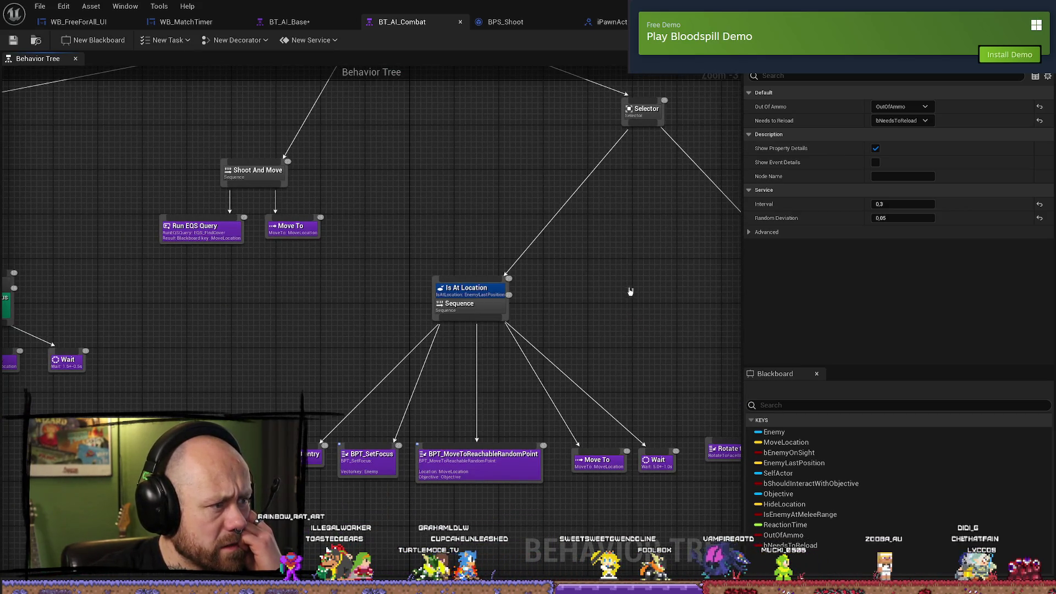
- Review the CheckLastPosition, Selector and Is At Location branches, then move to the Combat loop
drag(622, 302, 449, 234)
drag(504, 276, 452, 316)
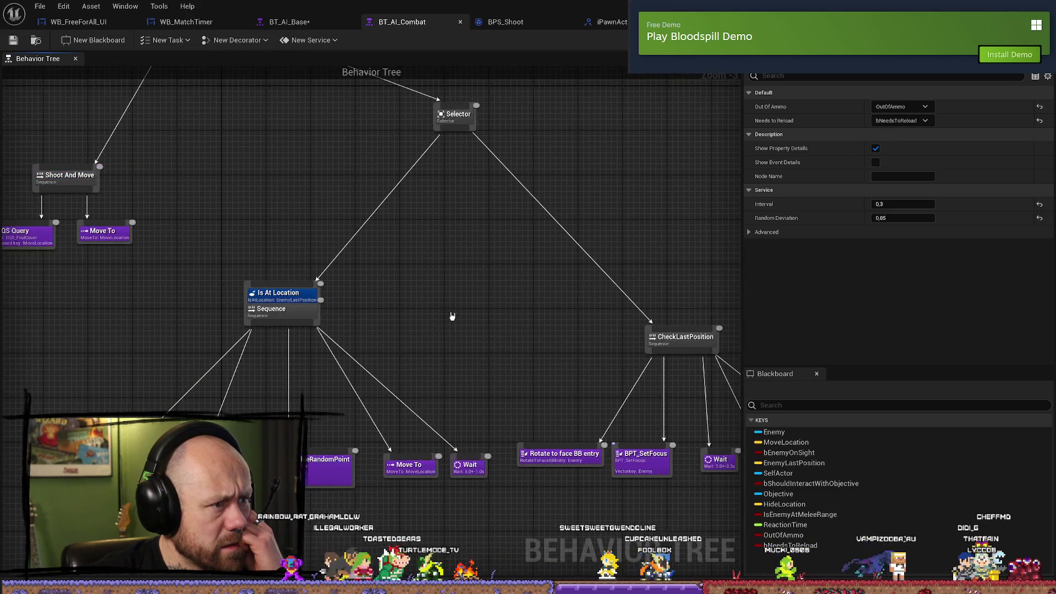
drag(457, 269, 262, 225)
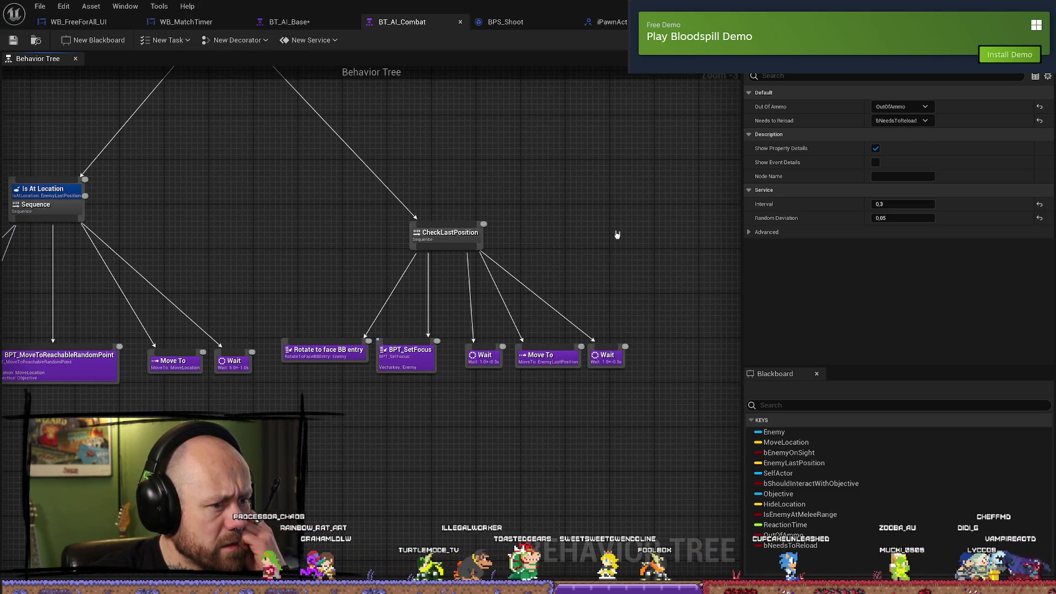
drag(348, 238, 616, 241)
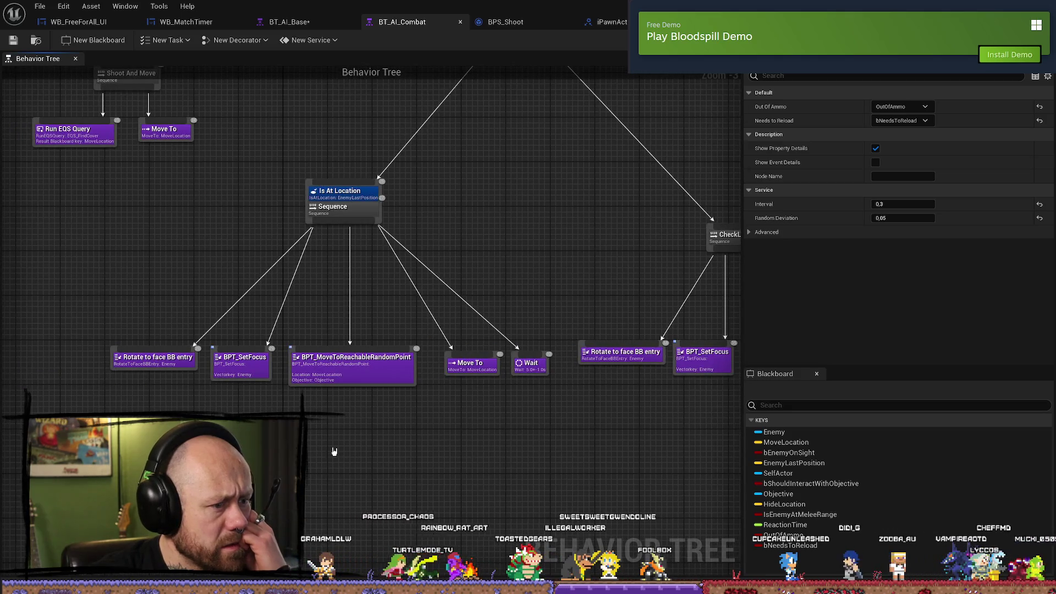
drag(229, 459, 525, 460)
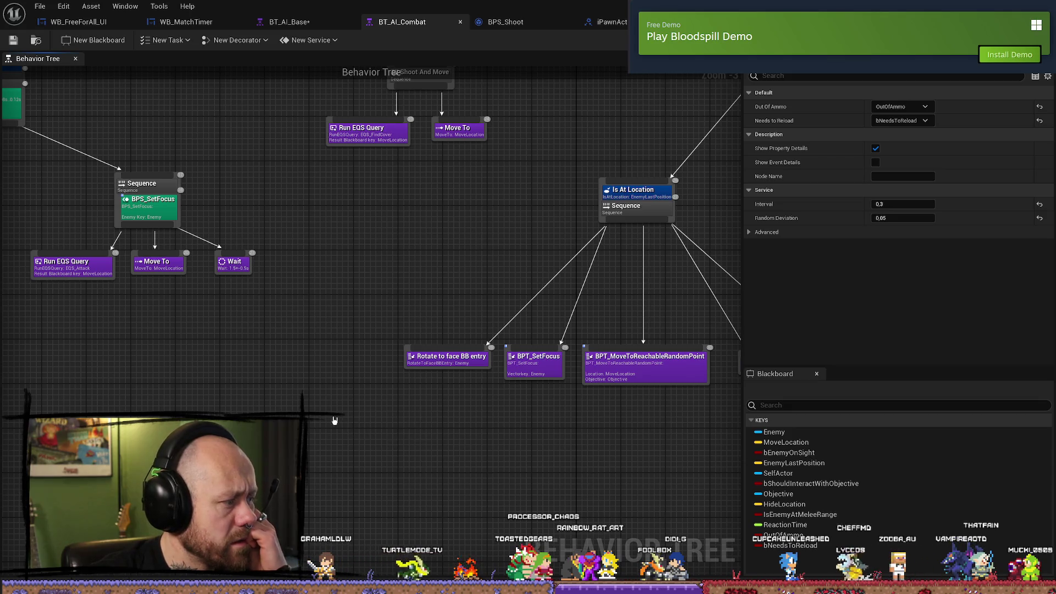
drag(133, 387, 256, 396)
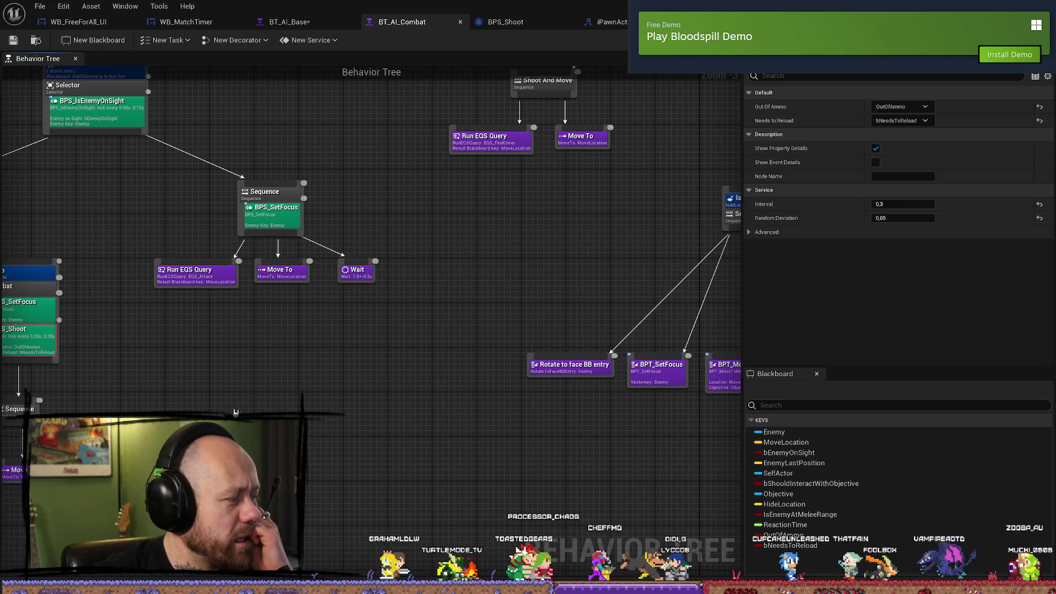
drag(316, 379, 620, 380)
- Box-select the Combat loop branch and inspect its Wait Blackboard Time node
mouse_move(427, 294)
mouse_down()
mouse_move(405, 193)
mouse_move(337, 421)
mouse_move(267, 418)
mouse_up()
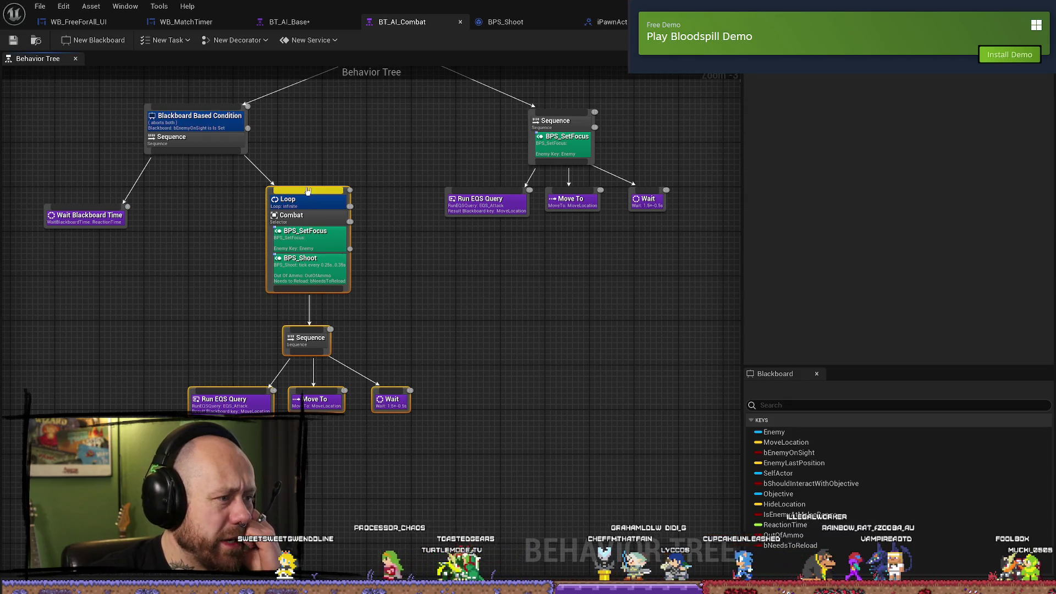
drag(270, 194, 253, 196)
mouse_move(165, 262)
mouse_down()
mouse_move(264, 330)
mouse_move(345, 312)
mouse_move(203, 272)
mouse_up()
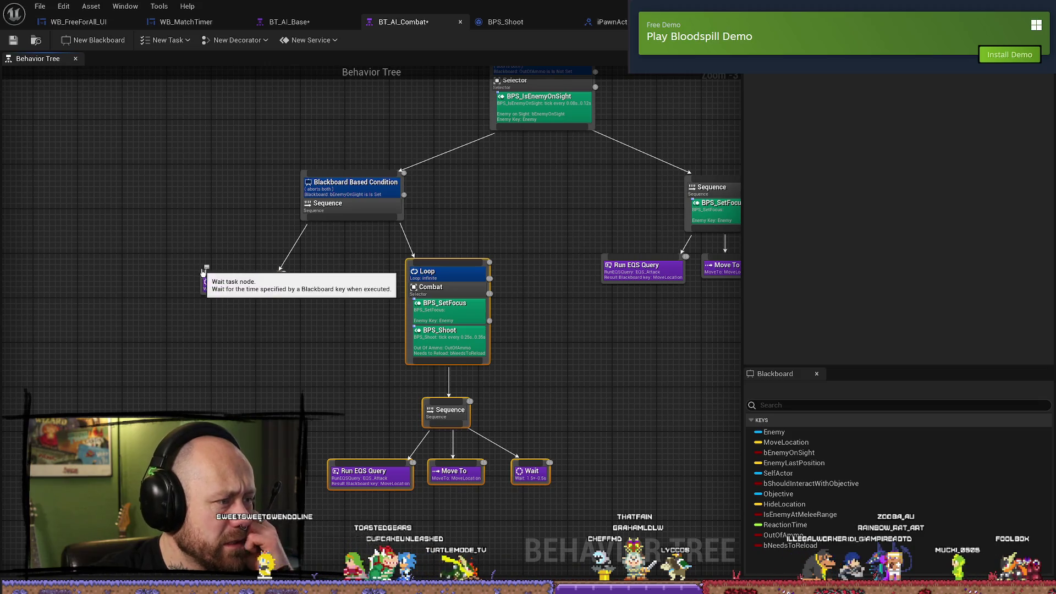
click(203, 272)
click(234, 238)
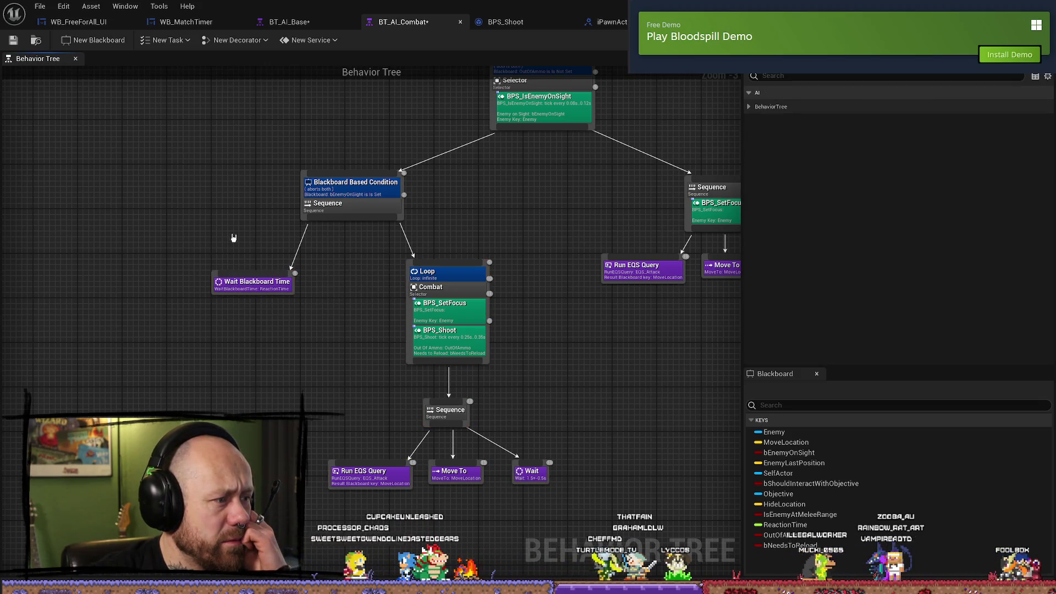
scroll(314, 297, up, 2)
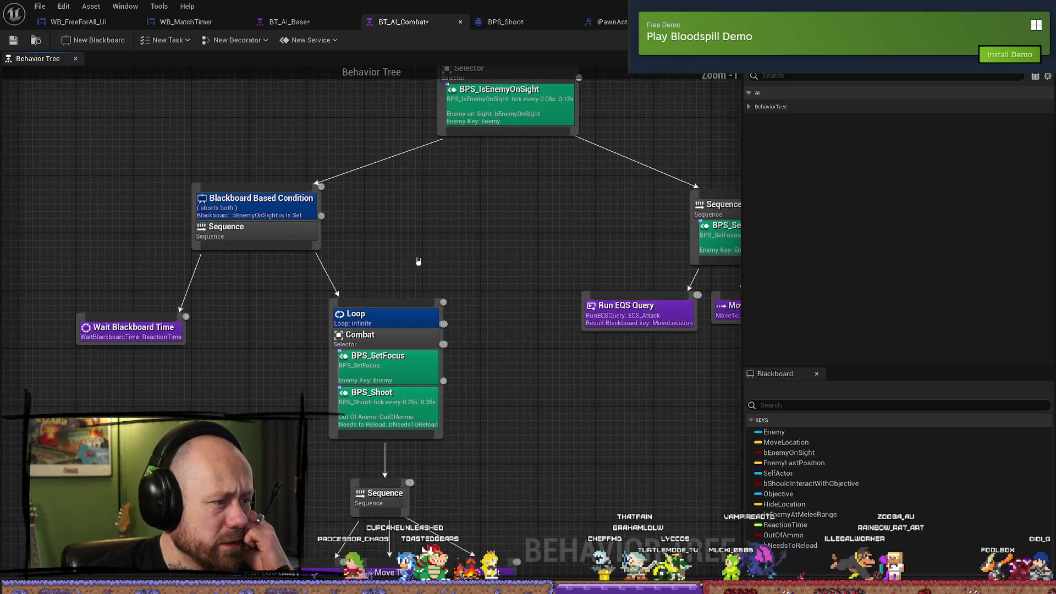
mouse_move(487, 252)
mouse_down()
mouse_move(445, 210)
mouse_move(293, 227)
mouse_move(143, 215)
mouse_up()
- Box-select Run EQS Query, Move To, Wait, the Sequence and the Shoot And Move branch
mouse_move(616, 244)
mouse_down()
mouse_move(484, 281)
mouse_move(242, 286)
mouse_up()
mouse_move(457, 352)
mouse_down()
mouse_move(398, 377)
mouse_move(513, 361)
mouse_up()
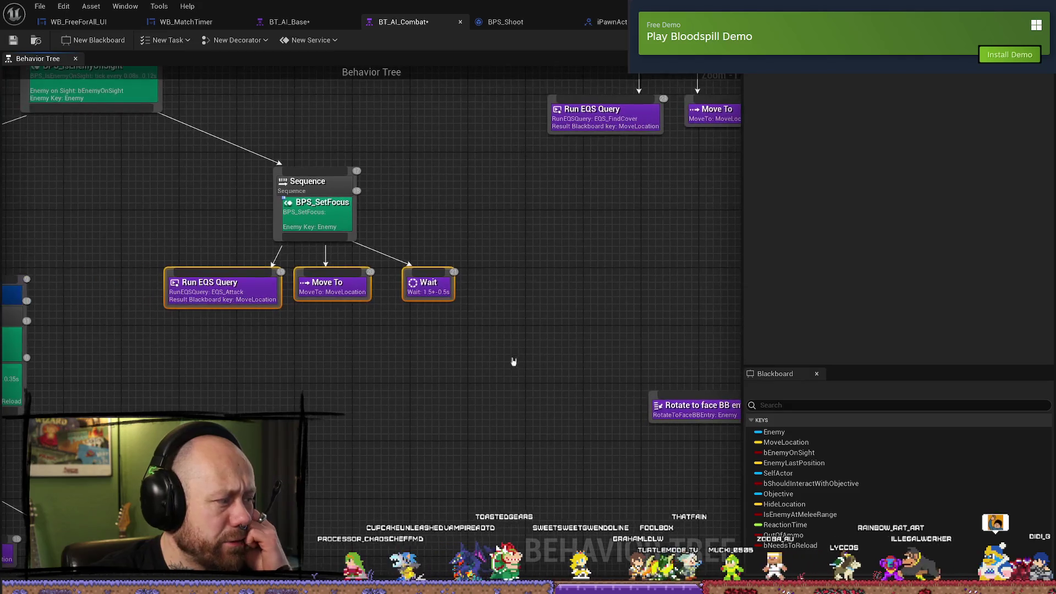
mouse_move(512, 147)
mouse_down()
mouse_move(226, 397)
mouse_move(374, 290)
mouse_up()
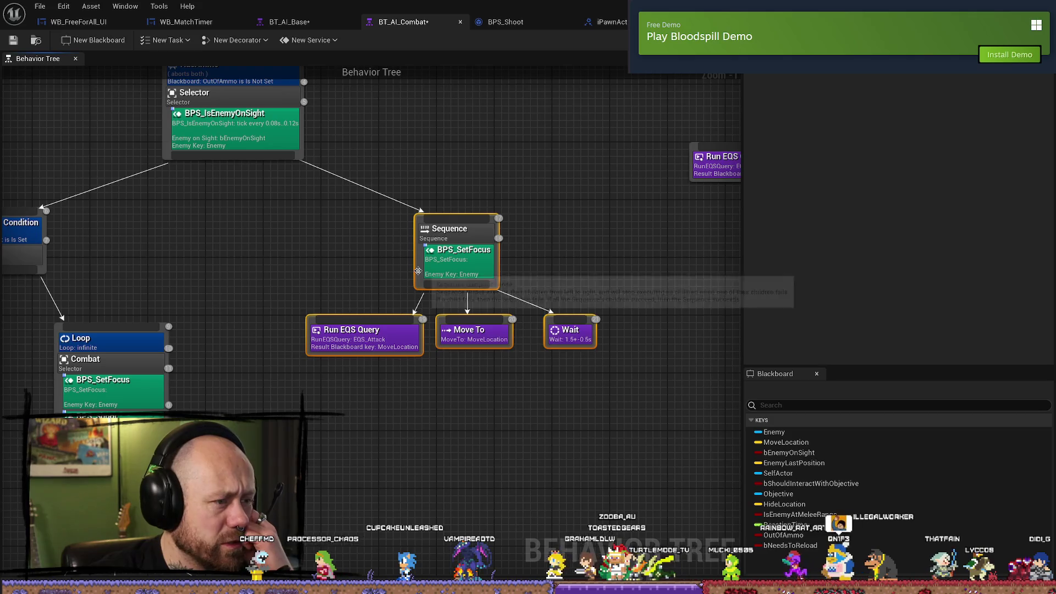
drag(267, 255, 283, 278)
scroll(283, 278, down, 2)
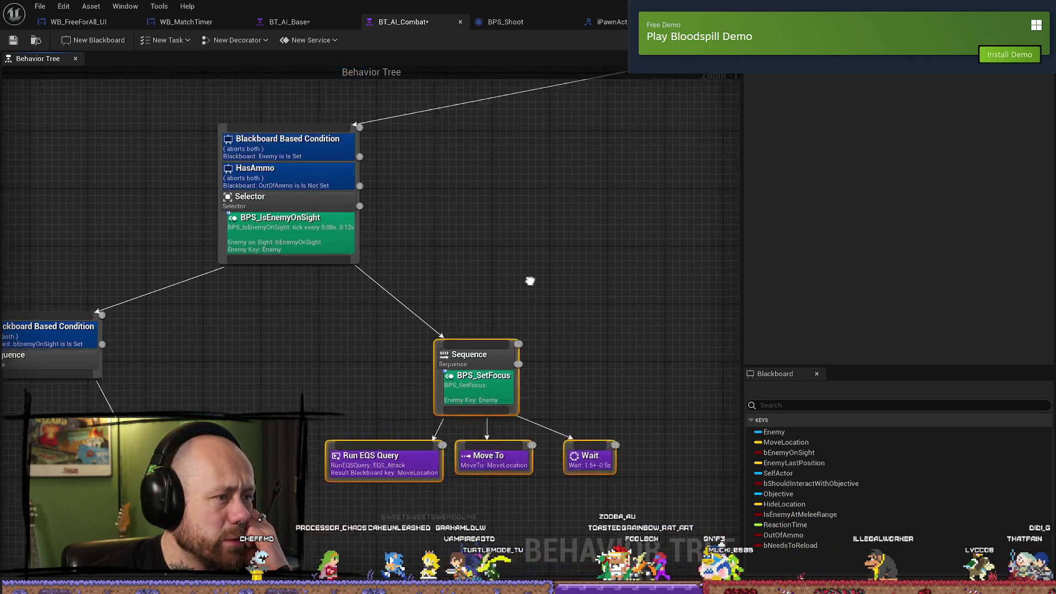
mouse_move(522, 256)
mouse_down()
mouse_move(452, 229)
mouse_move(300, 217)
mouse_move(533, 357)
mouse_up()
mouse_move(614, 274)
mouse_down()
mouse_move(495, 266)
mouse_move(401, 234)
mouse_move(474, 292)
mouse_move(524, 269)
mouse_move(332, 228)
mouse_move(600, 294)
mouse_up()
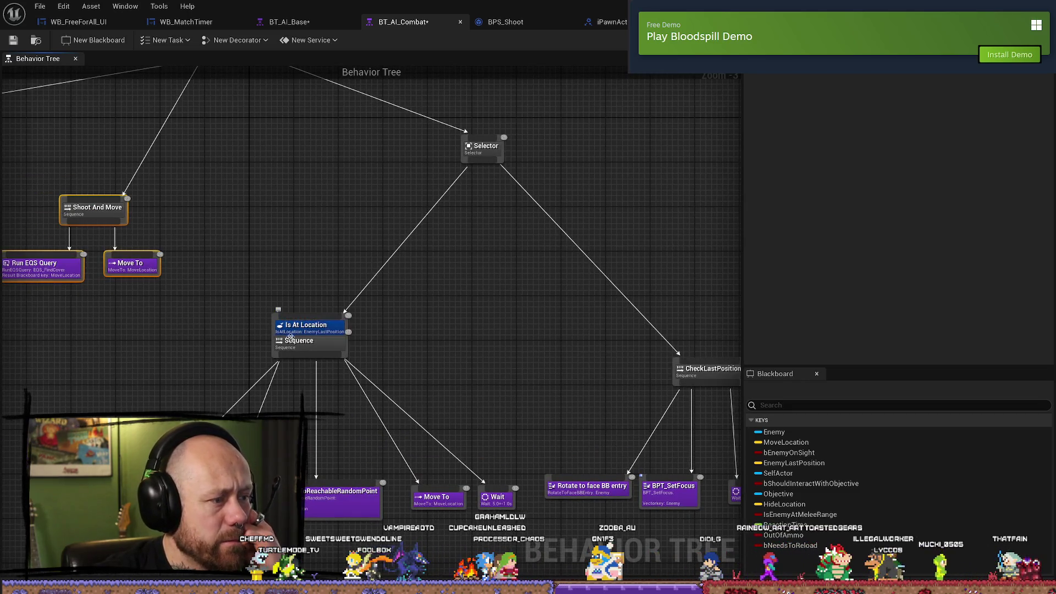
mouse_move(120, 357)
mouse_down()
mouse_move(294, 331)
mouse_move(299, 302)
mouse_move(422, 186)
mouse_up()
click(288, 20)
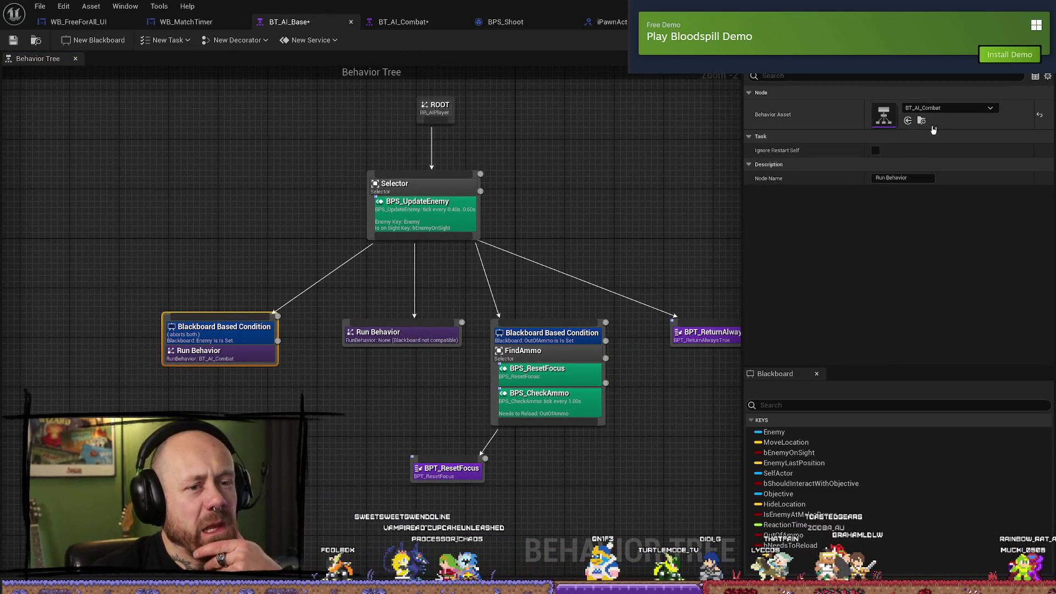
- Browse to the BT_AI_Combat asset and open the DM behavior tree folder
click(921, 121)
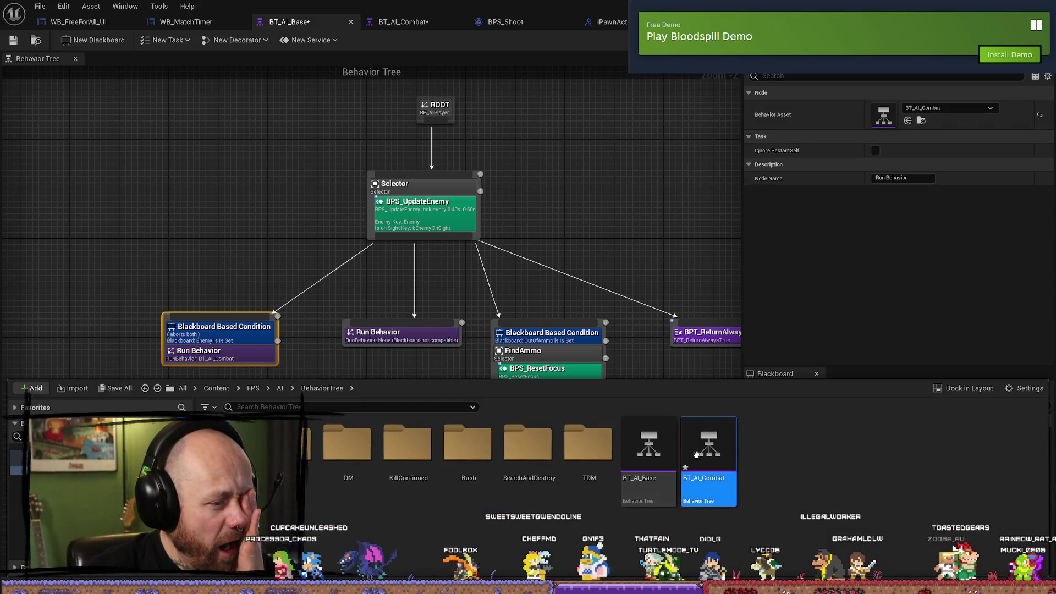
click(357, 452)
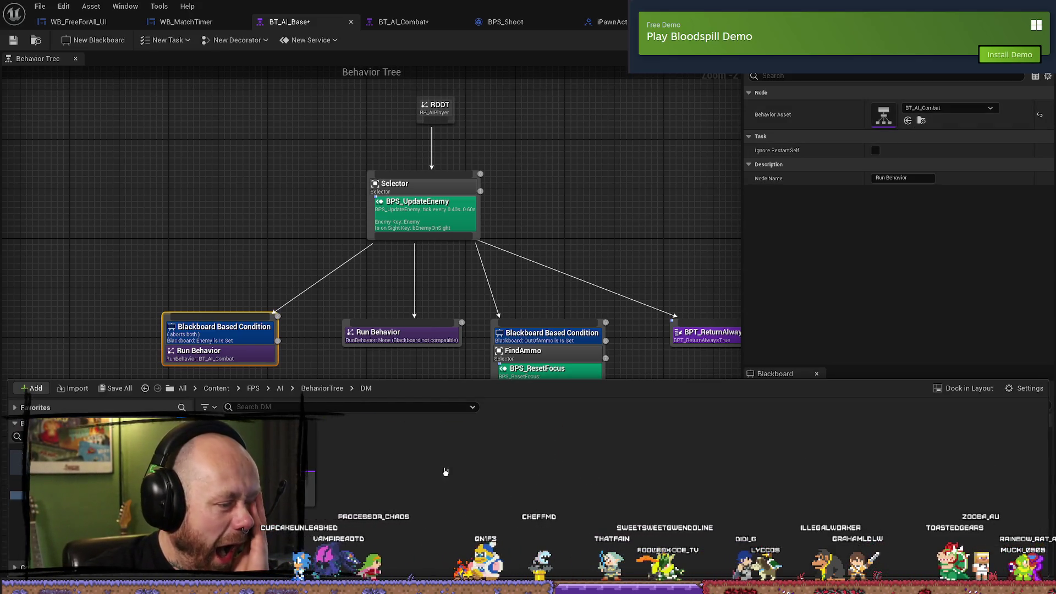
double_click(345, 457)
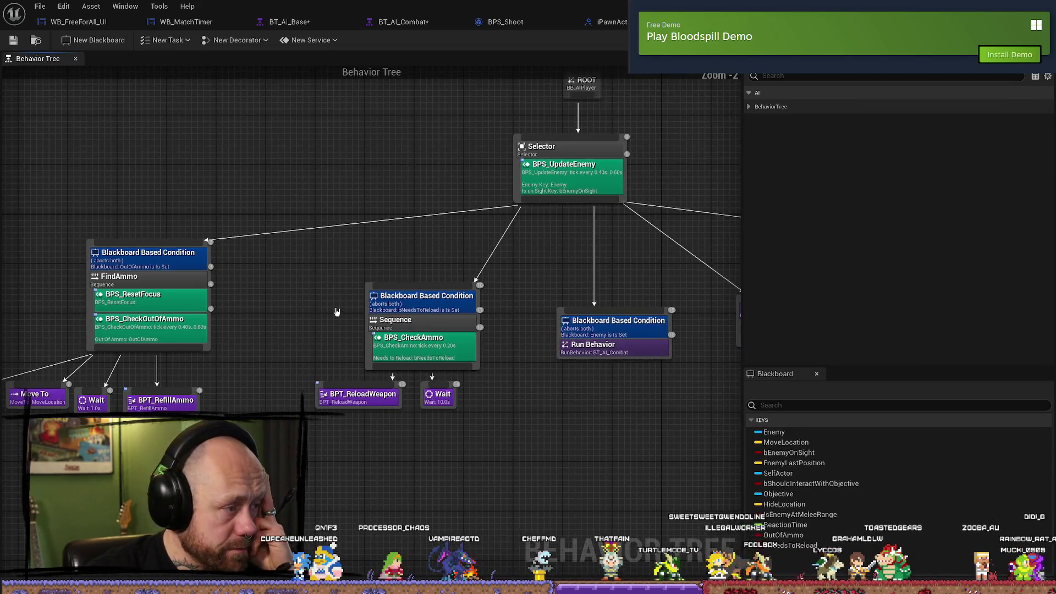
- Inspect the BPS_ResetFocus service on the FindAmmo branch and open its event graph
drag(313, 322, 406, 332)
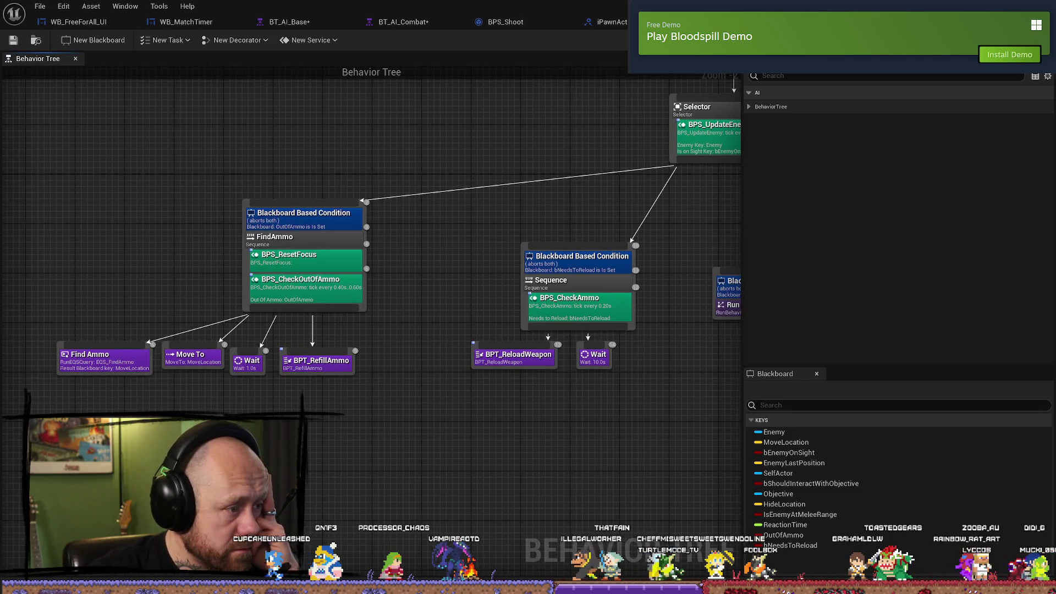
drag(447, 288, 188, 292)
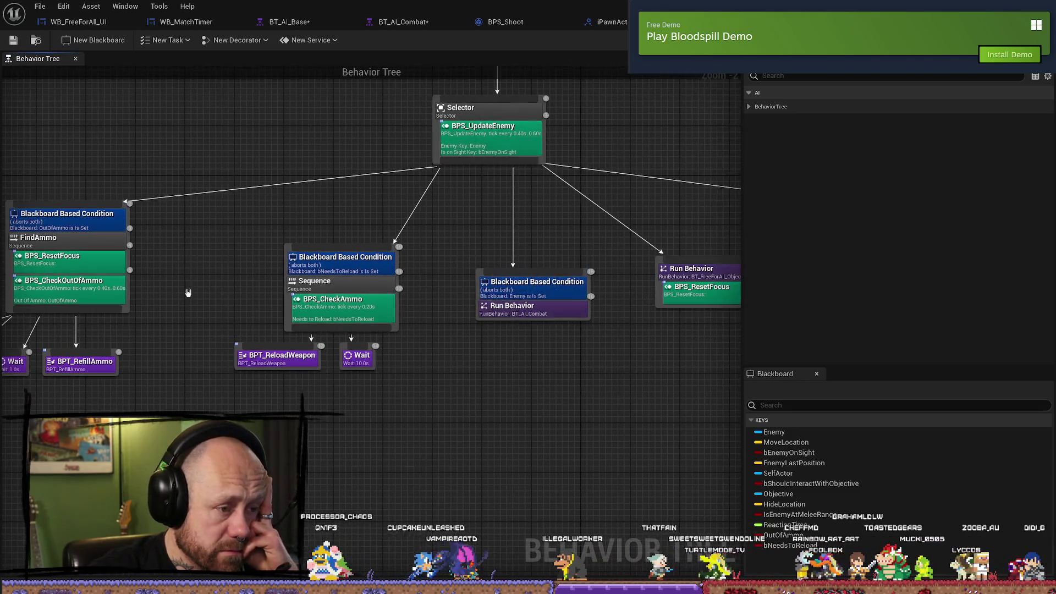
mouse_move(632, 401)
mouse_down()
mouse_move(469, 429)
mouse_move(602, 262)
mouse_move(631, 362)
mouse_up()
click(479, 314)
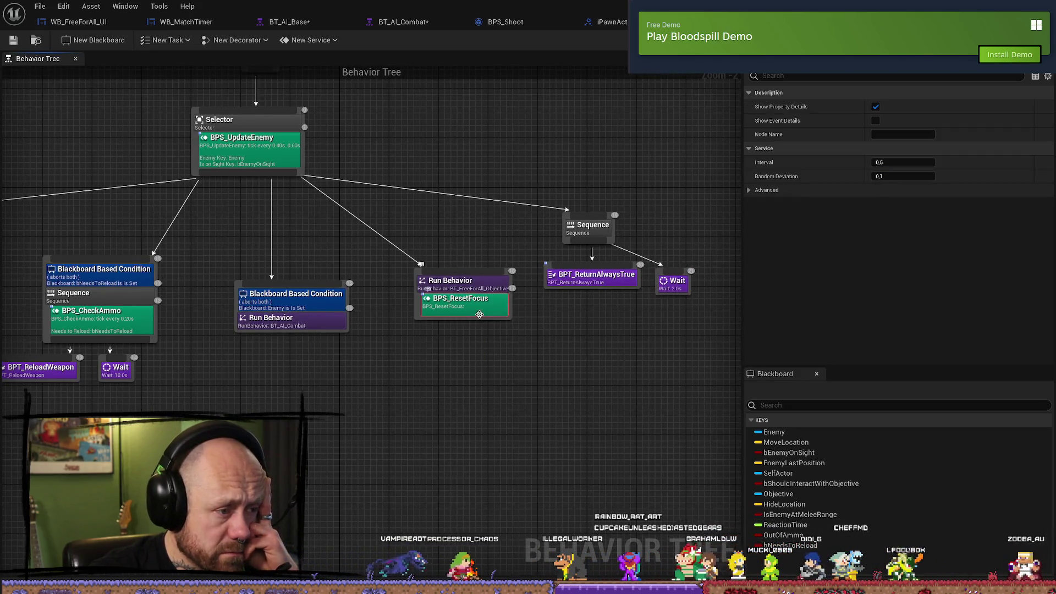
mouse_move(415, 374)
mouse_down()
mouse_move(583, 379)
mouse_move(381, 389)
mouse_up()
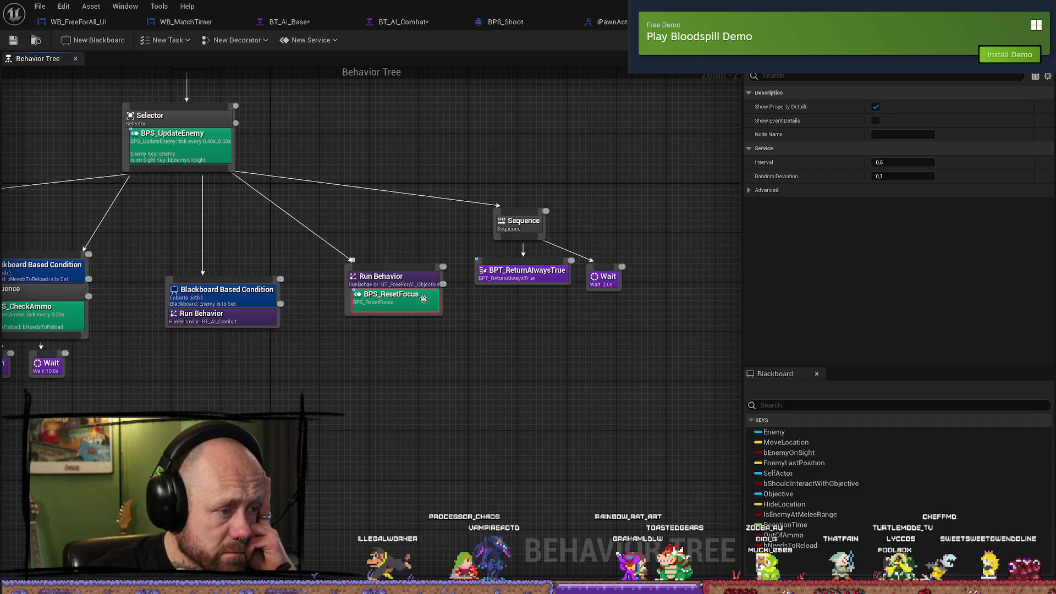
drag(266, 379, 536, 383)
drag(159, 434, 415, 435)
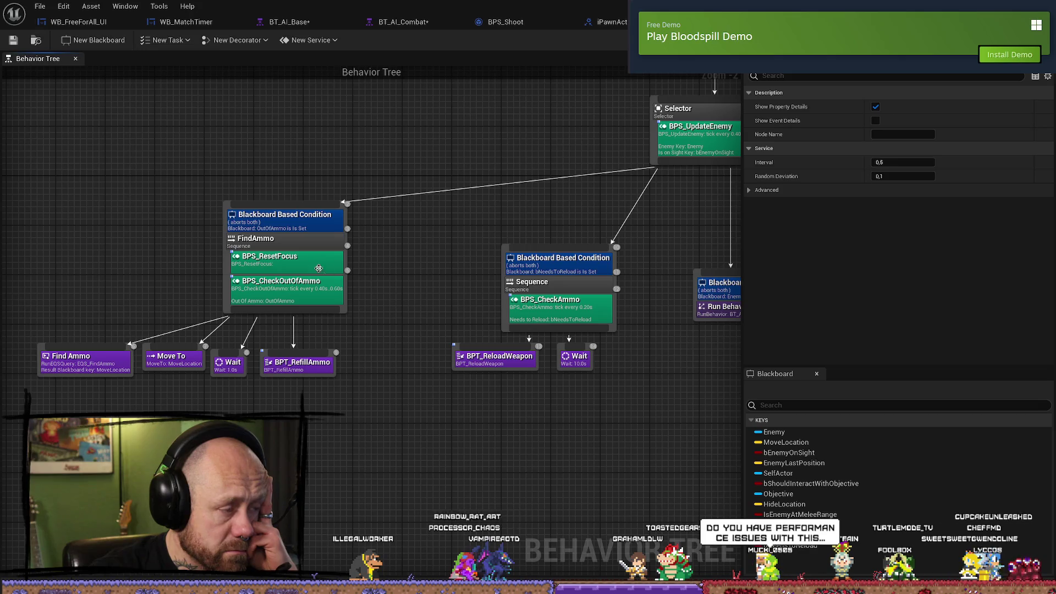
double_click(298, 263)
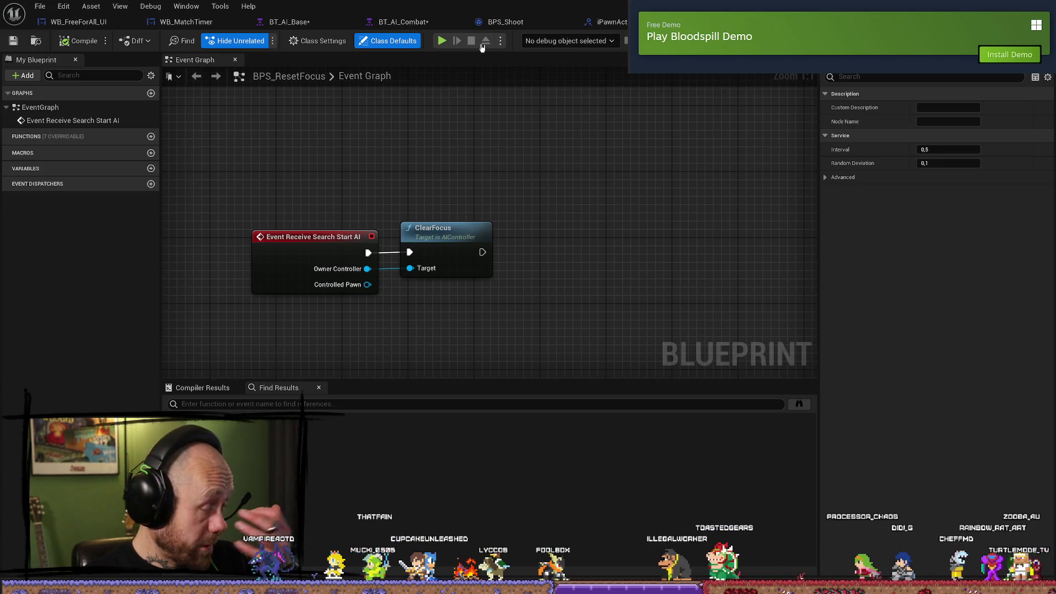
- Glance at BT_AI_Combat's left branches, then bring BT_AI_Base's FindAmmo and BPT_ReturnAlwaysTrue into view
click(405, 24)
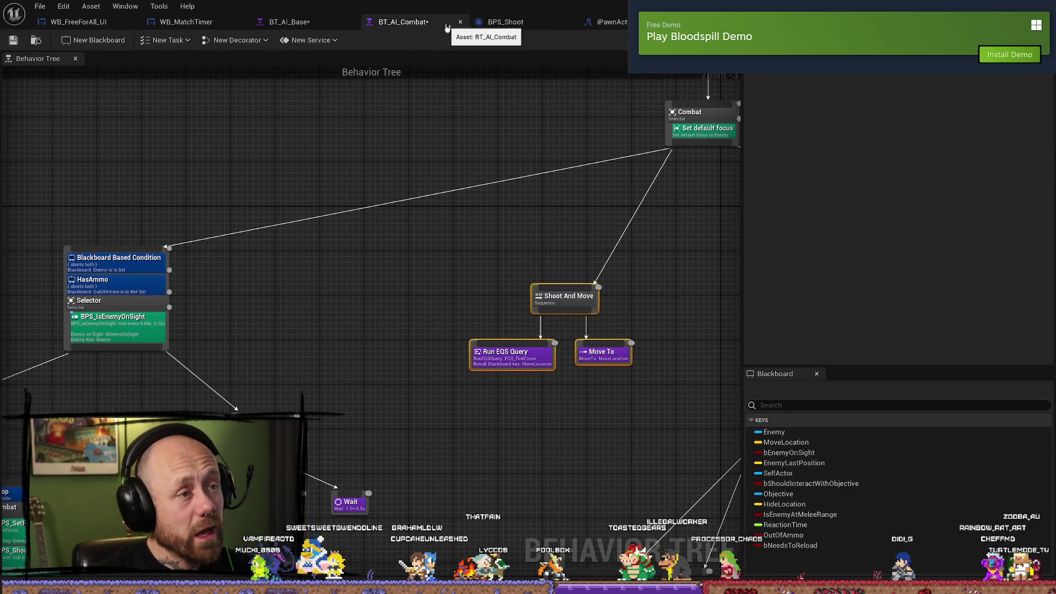
mouse_move(436, 114)
mouse_down()
mouse_move(564, 99)
mouse_move(762, 99)
mouse_up()
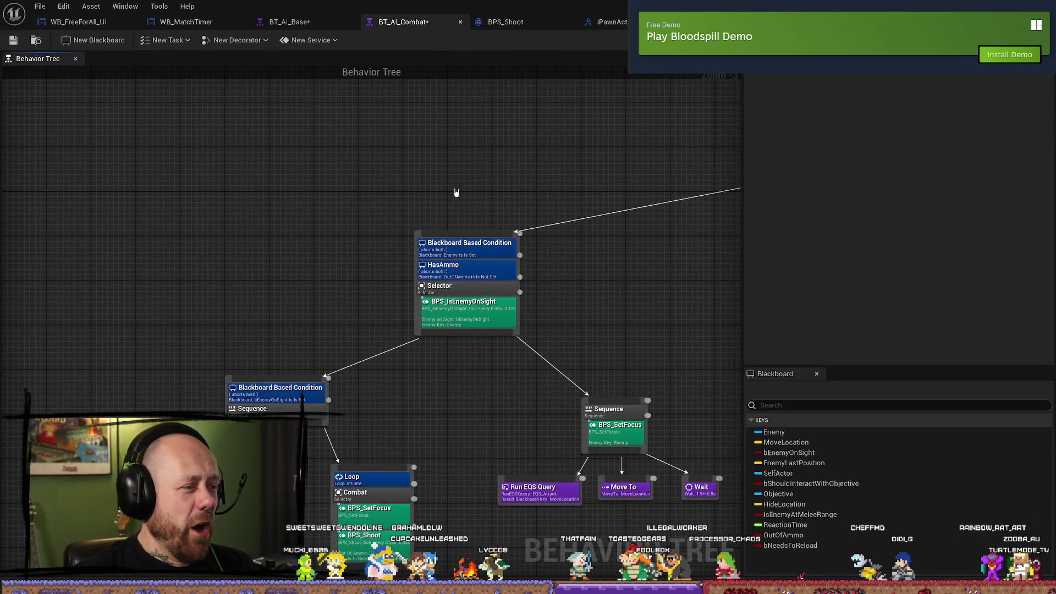
click(309, 24)
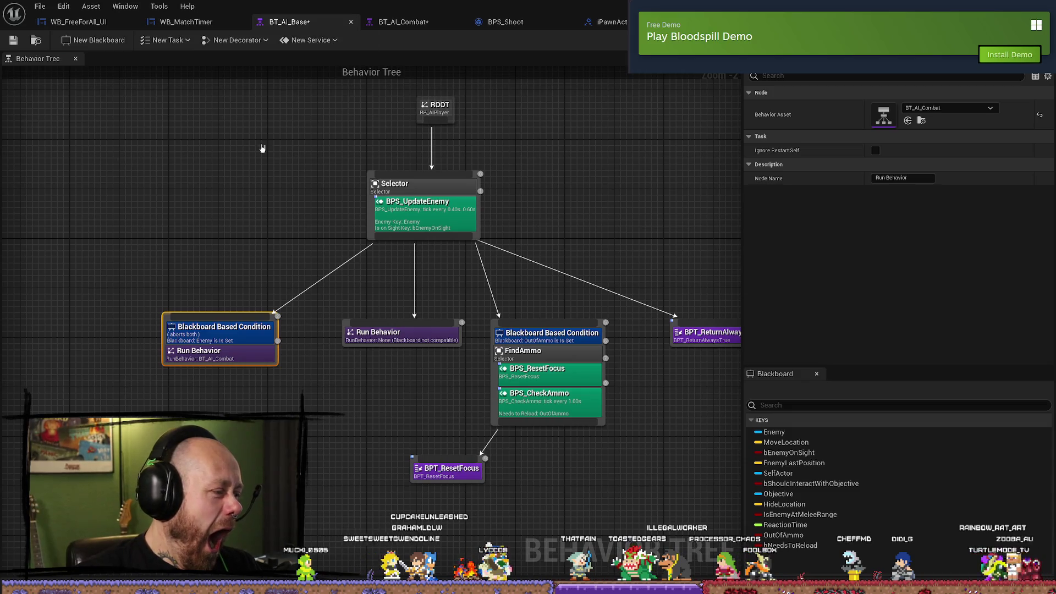
scroll(316, 379, up, 2)
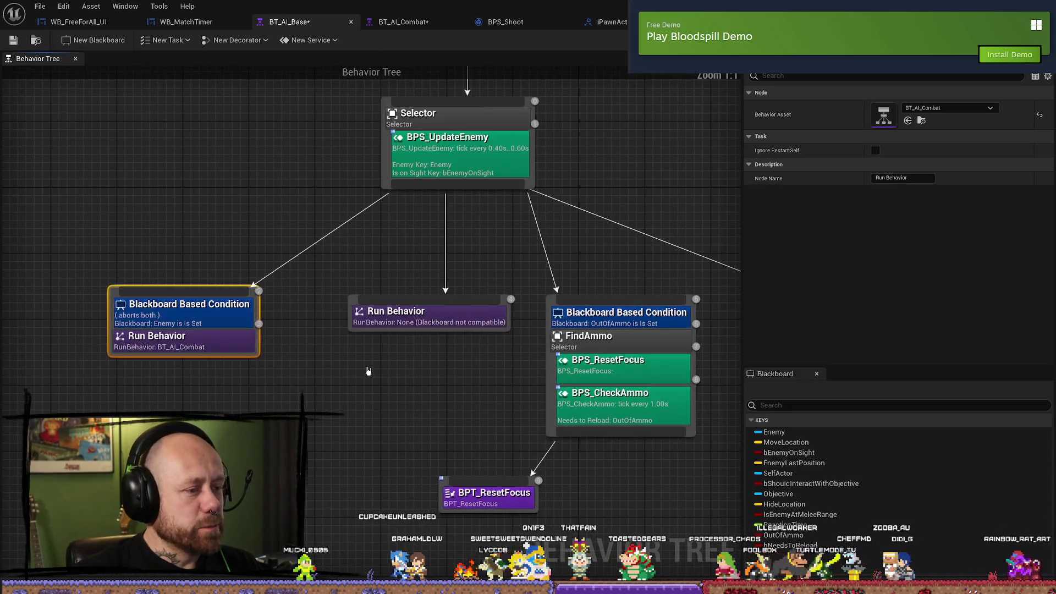
drag(368, 371, 282, 354)
drag(545, 452, 410, 452)
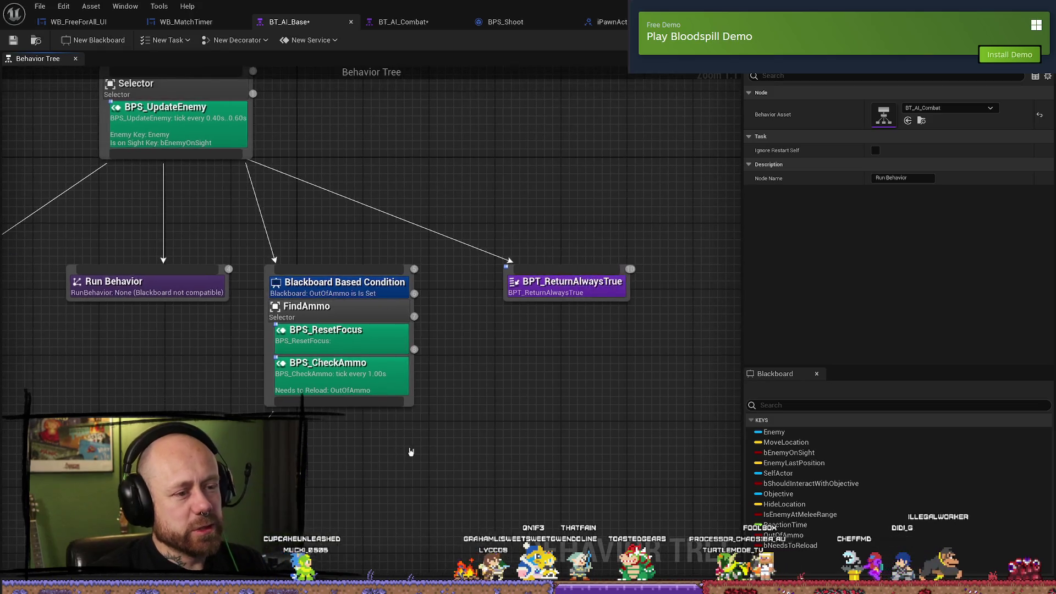
- Pan BT_AI_Base over the Selector, Blackboard condition, ROOT and BPT_ResetFocus, then return to BT_AI_Combat
drag(513, 436, 632, 437)
drag(210, 350, 395, 374)
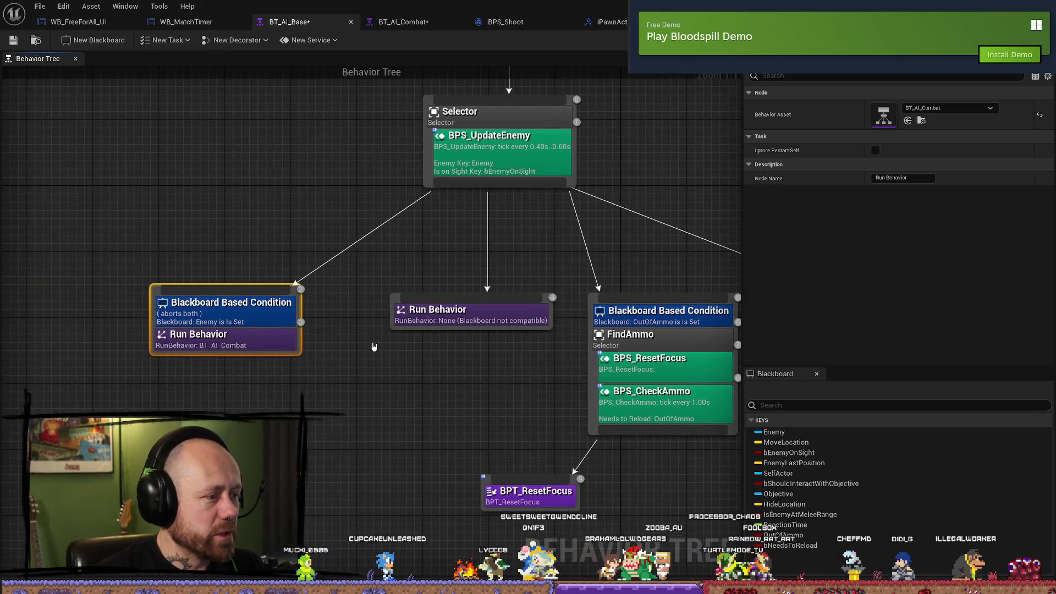
mouse_move(384, 290)
mouse_down()
mouse_move(299, 340)
mouse_move(196, 314)
mouse_move(245, 319)
mouse_move(413, 248)
mouse_up()
drag(539, 393, 496, 305)
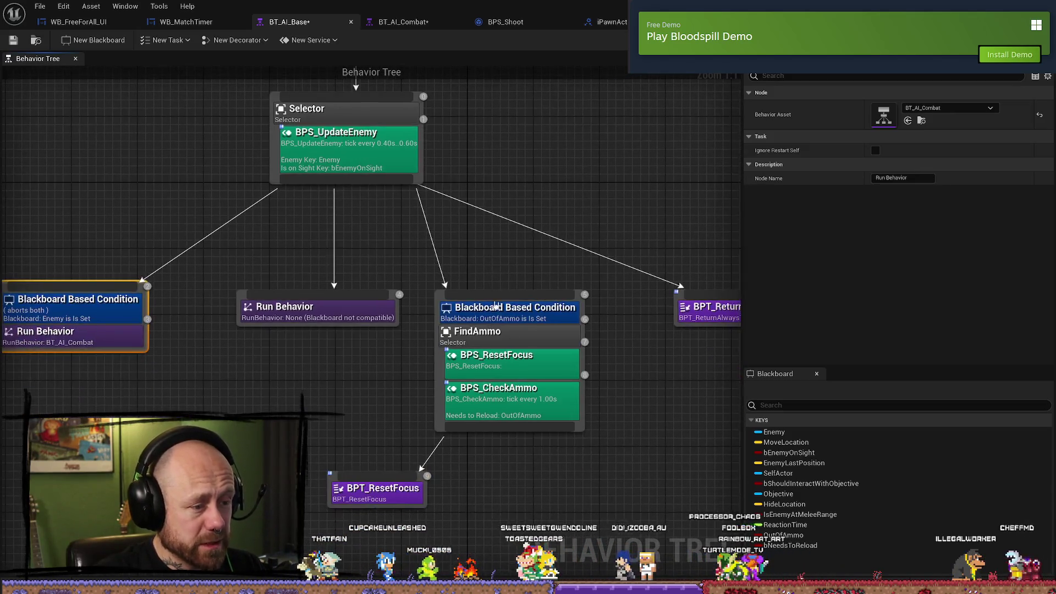
click(404, 22)
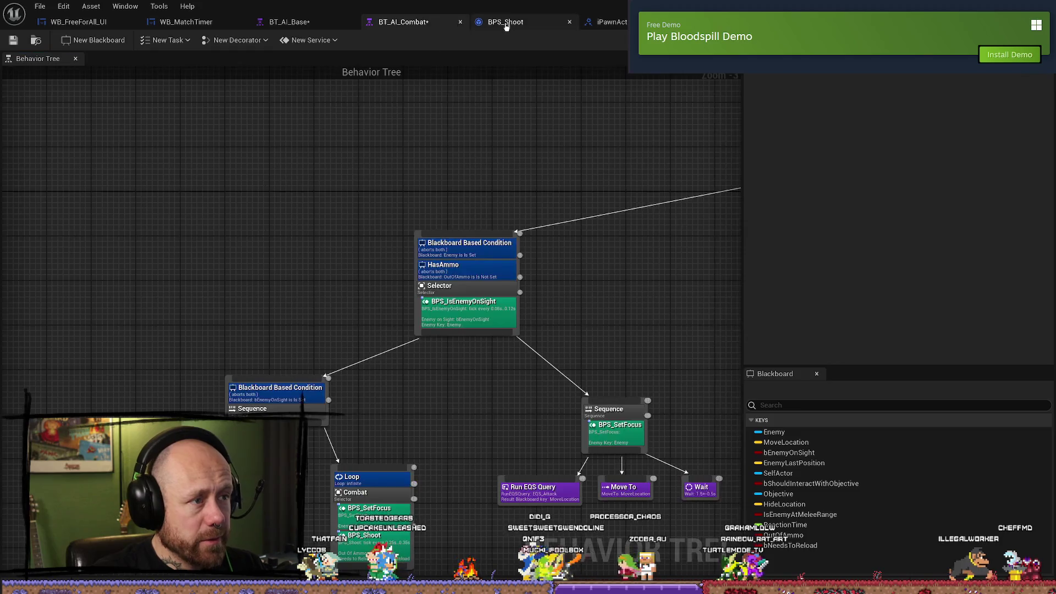
- In BPS_Shoot's Event Graph, follow the Event Receive Tick AI chain and open the Fire Weapon definition
click(505, 22)
scroll(507, 218, down, 2)
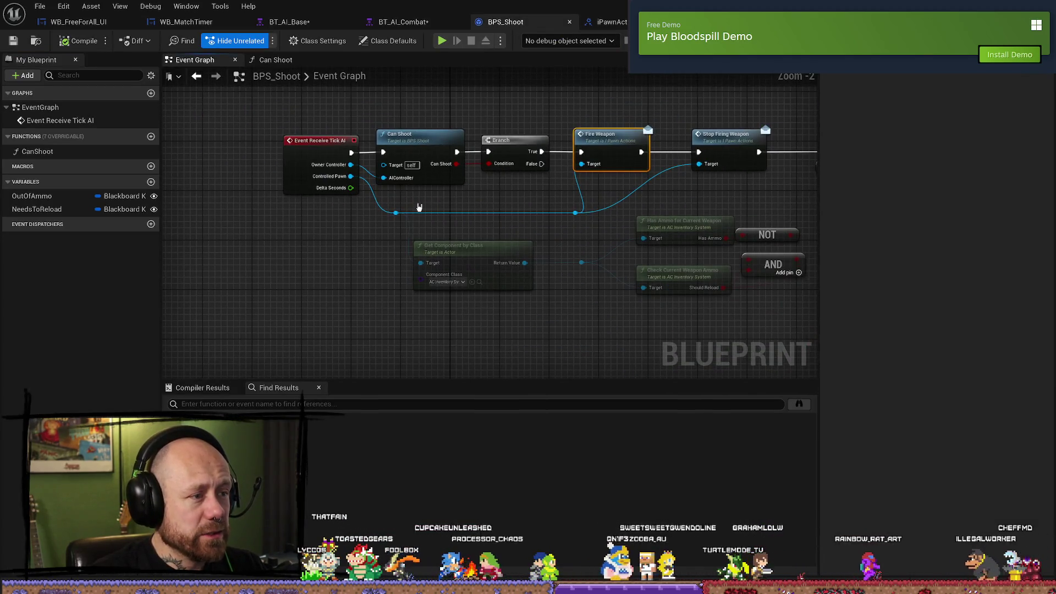
click(319, 141)
drag(527, 205, 454, 216)
click(476, 206)
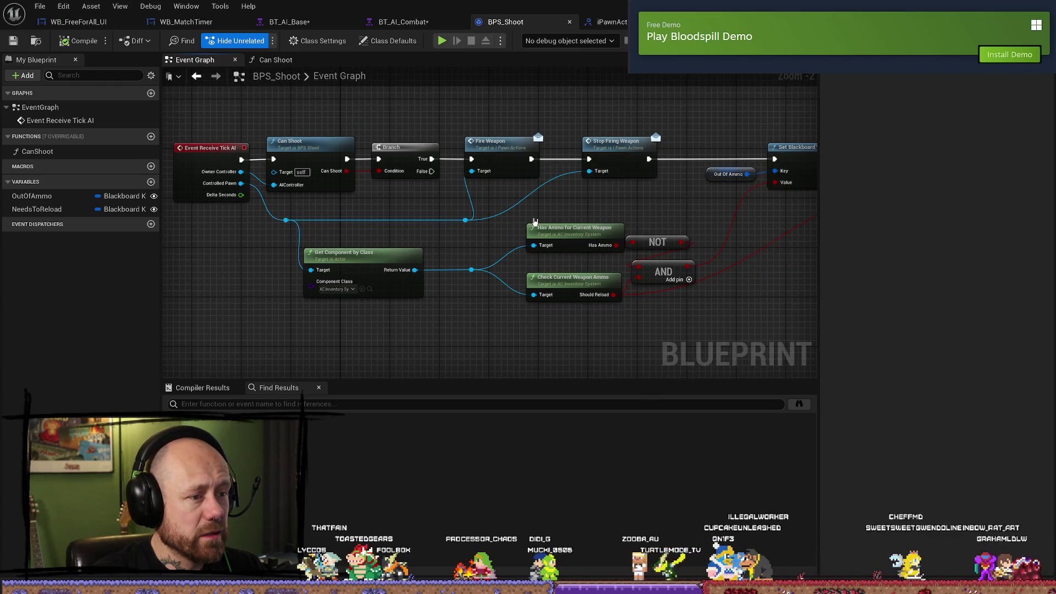
double_click(497, 144)
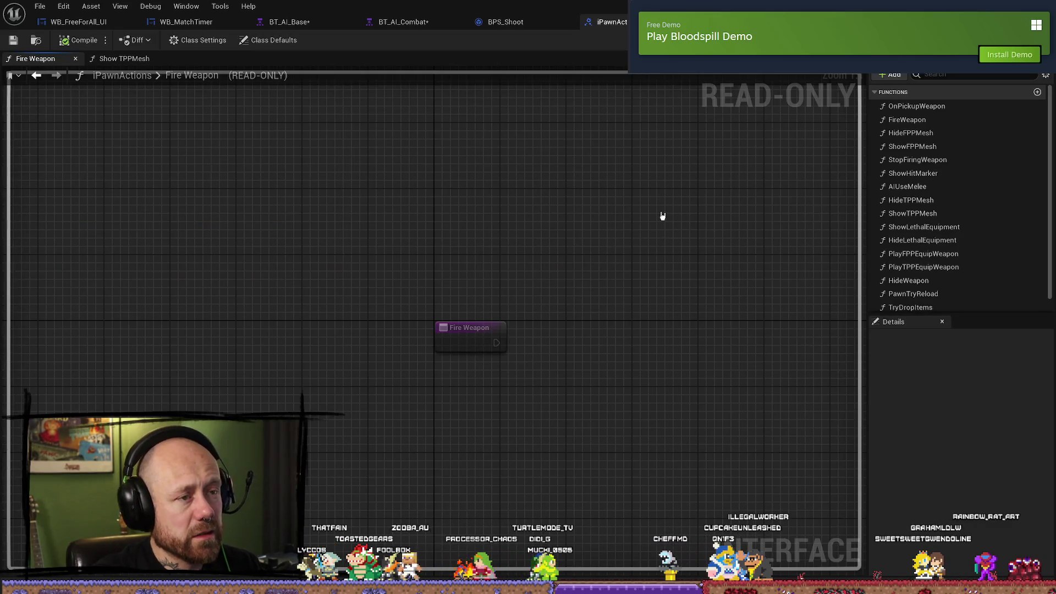
- Check the content drawer, the behavior tree and the BPS_ResetFocus graph, then return to BPS_Shoot
key(ctrl+space)
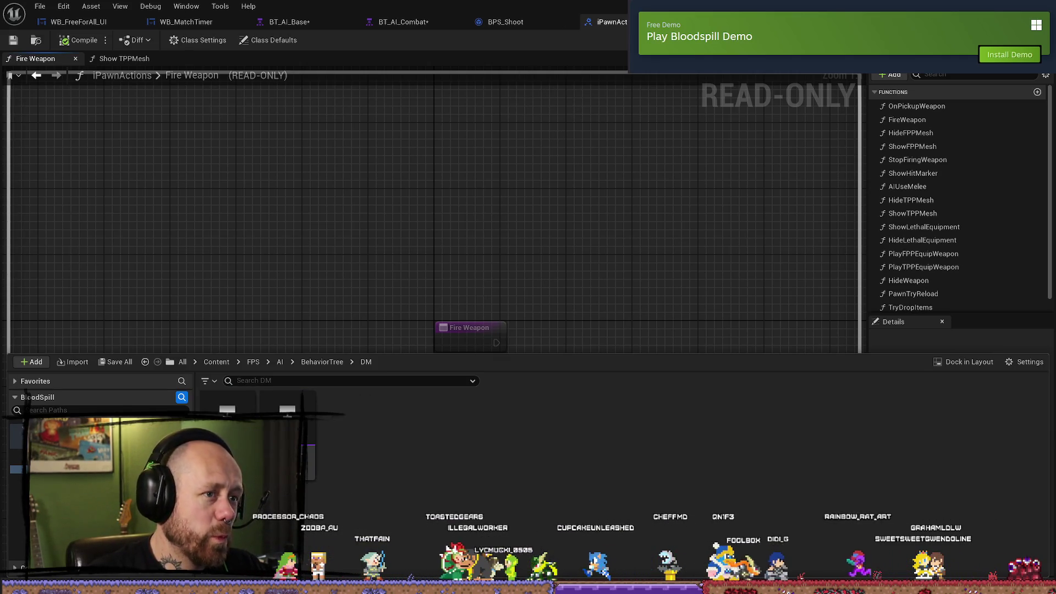
click(289, 22)
double_click(272, 259)
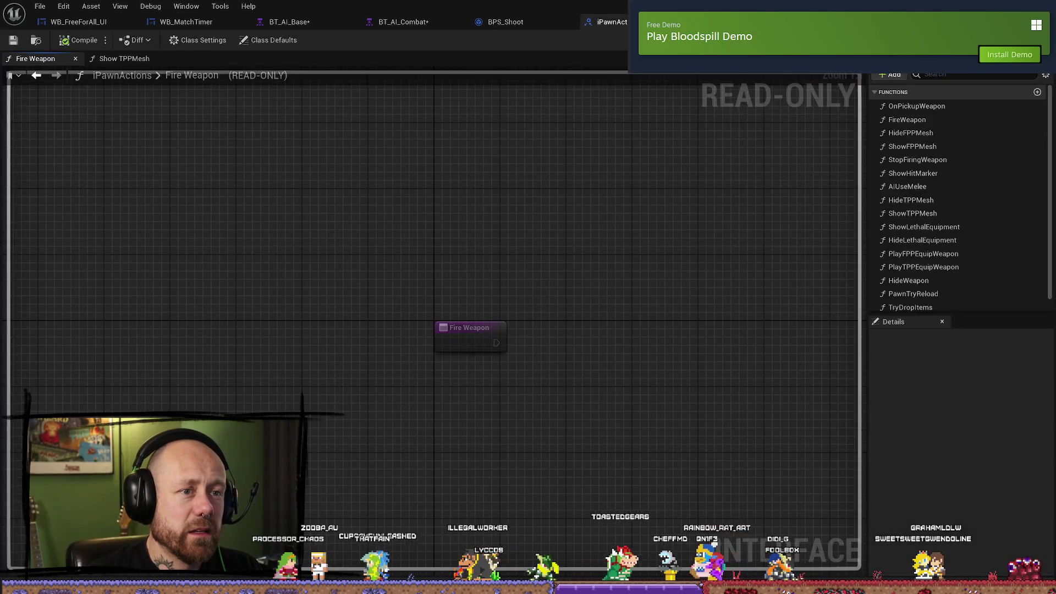
click(605, 22)
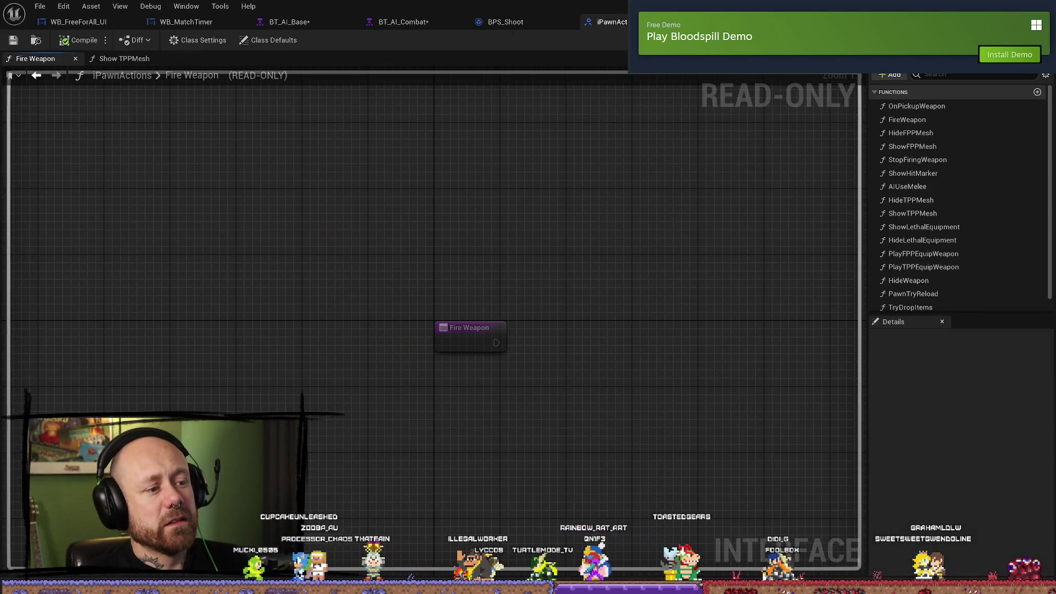
click(505, 22)
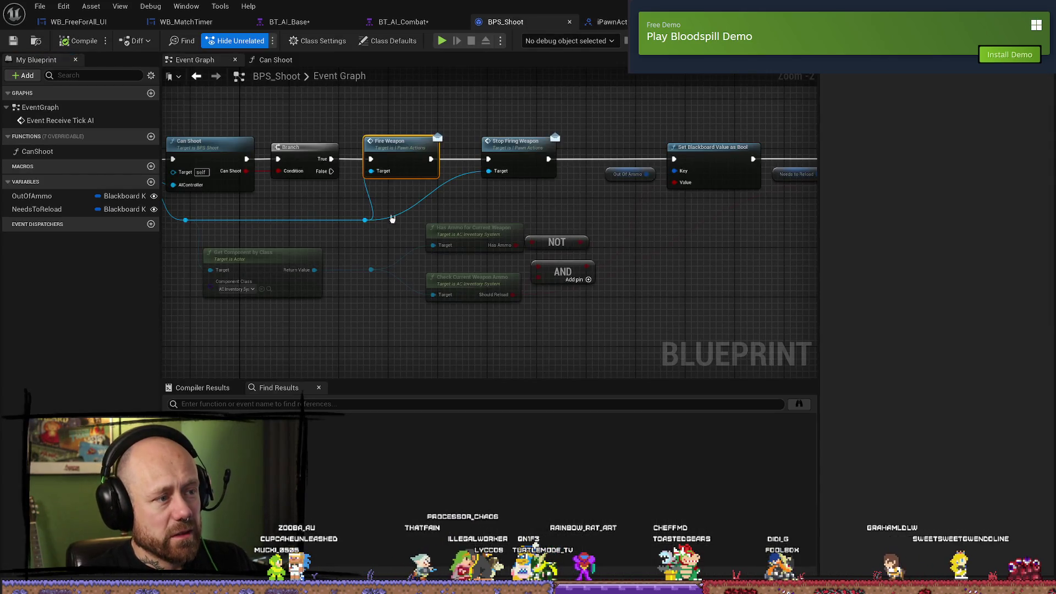
- Open the Fire Weapon node's definition from BPS_Shoot, then go back to the BPS_Shoot graph
scroll(537, 182, down, 1)
right_click(572, 186)
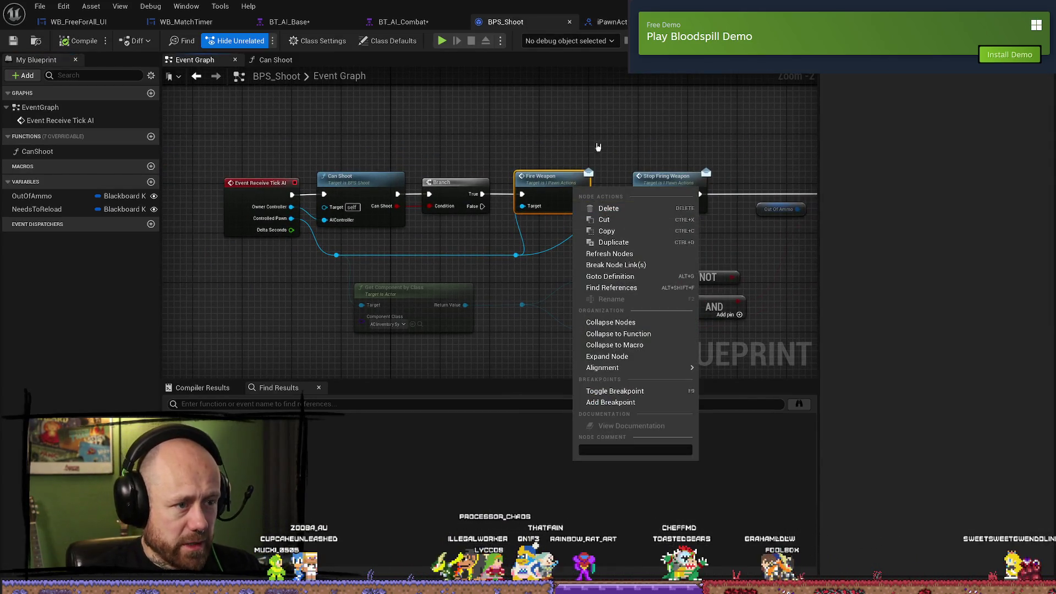
click(600, 165)
scroll(599, 165, up, 1)
double_click(541, 187)
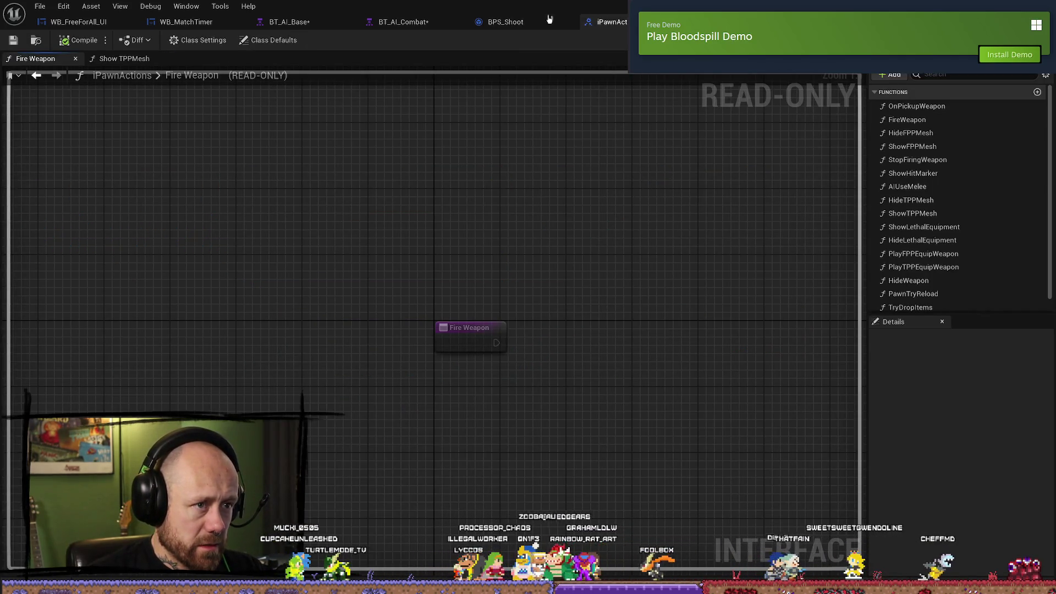
key(alt+Left)
- Search all Blueprints for Fire Weapon references and open the iPawnActions FireWeapon result
right_click(551, 188)
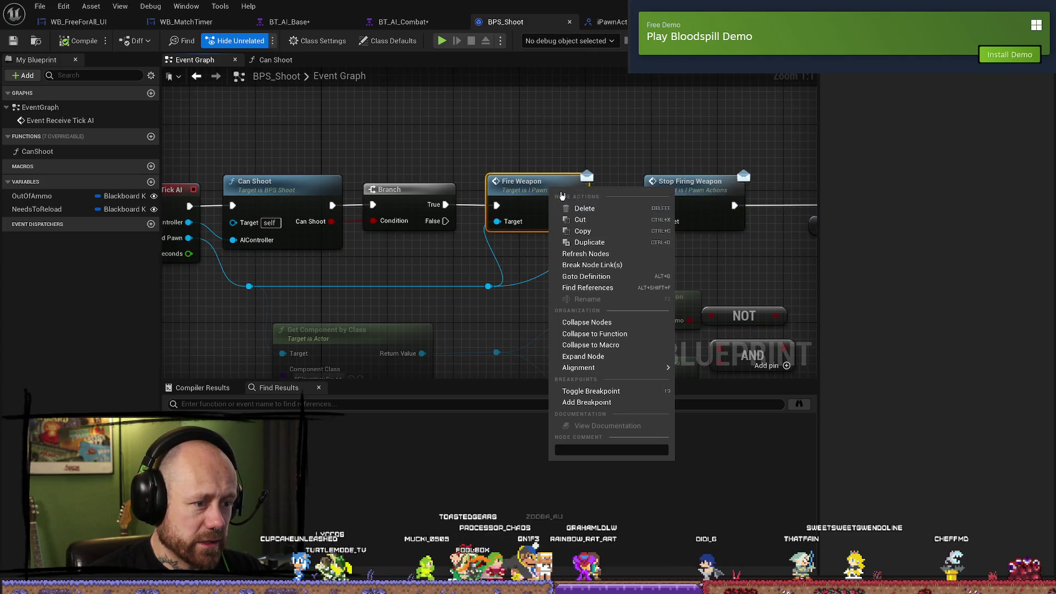
click(598, 295)
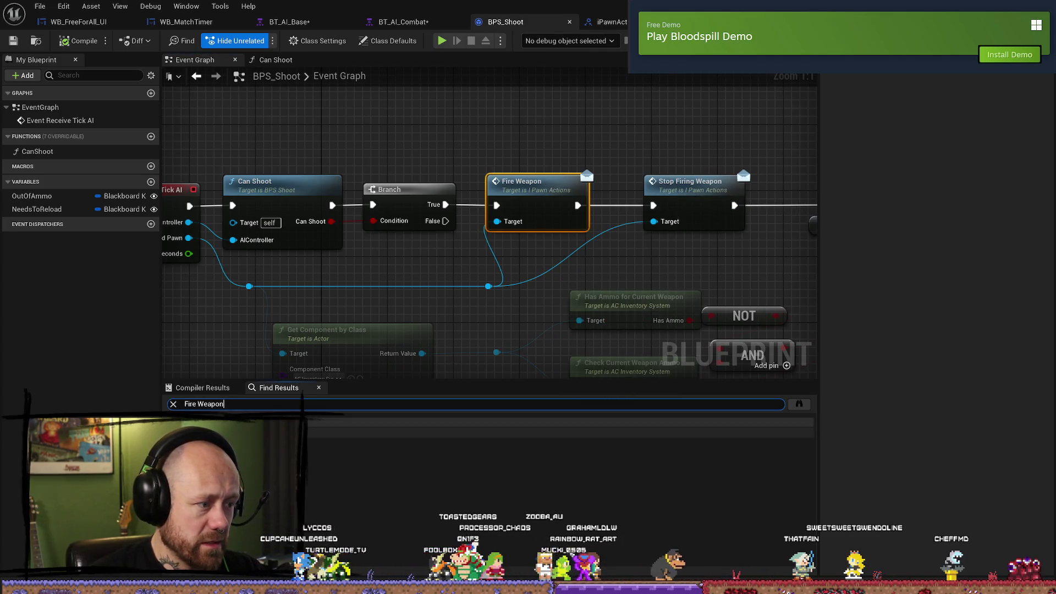
click(799, 403)
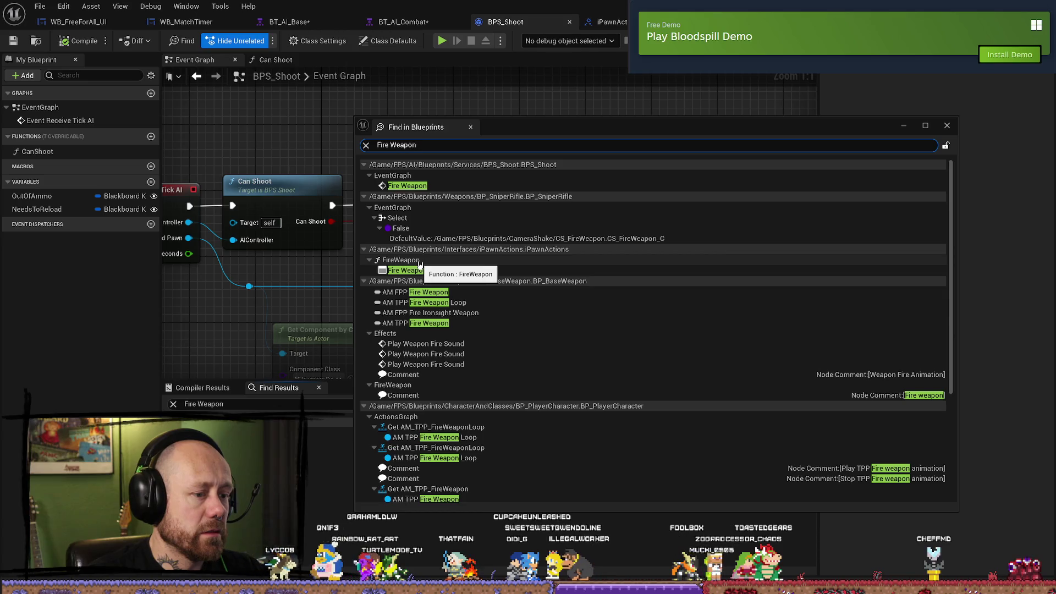
double_click(419, 263)
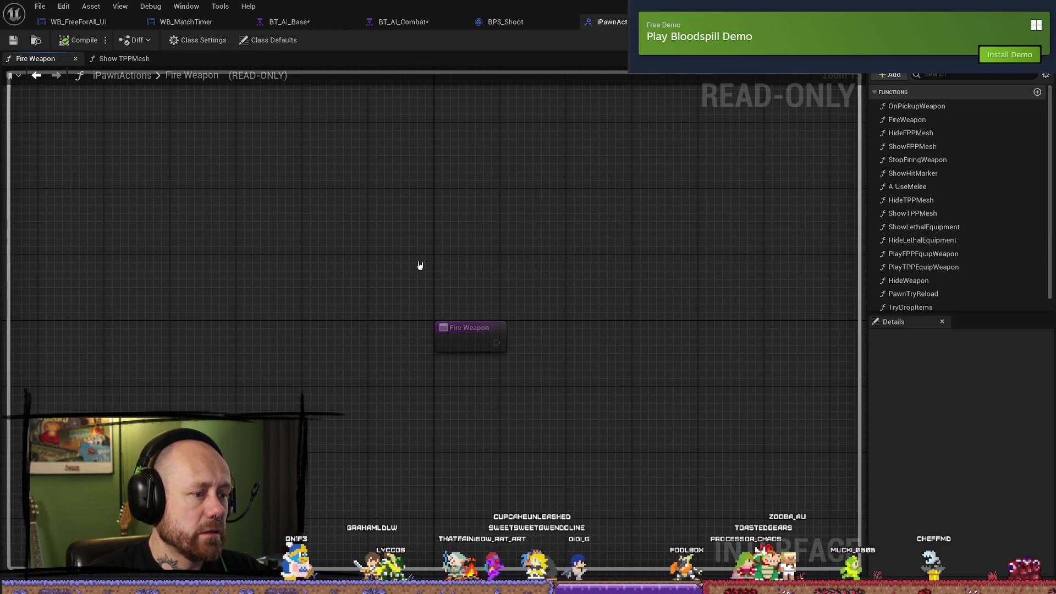
click(525, 20)
click(608, 21)
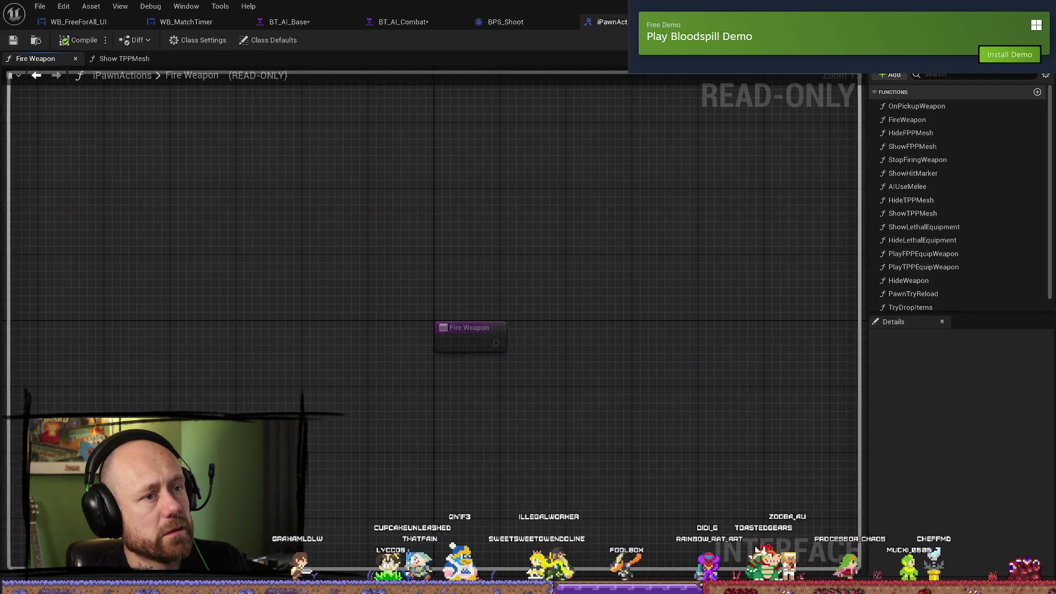